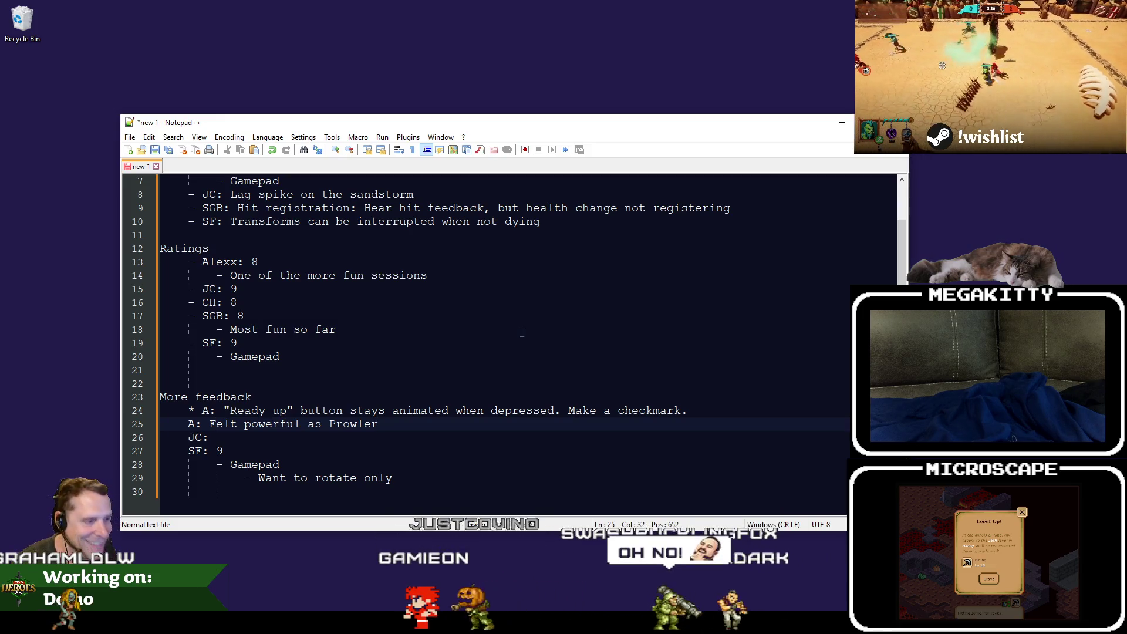
type("(")
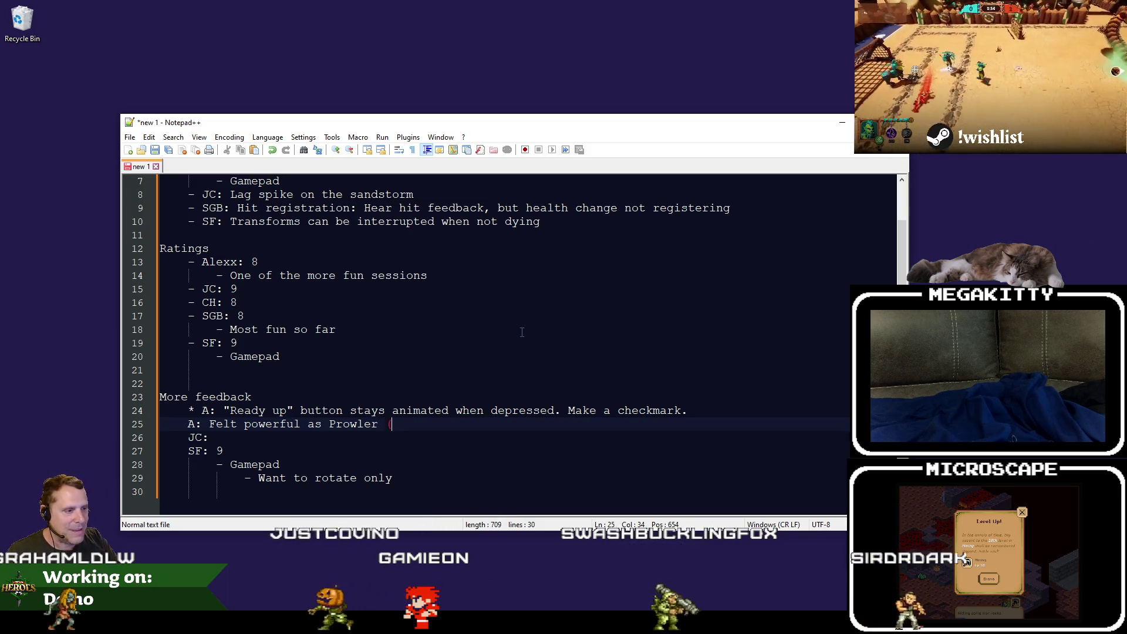
type("maybe turn")
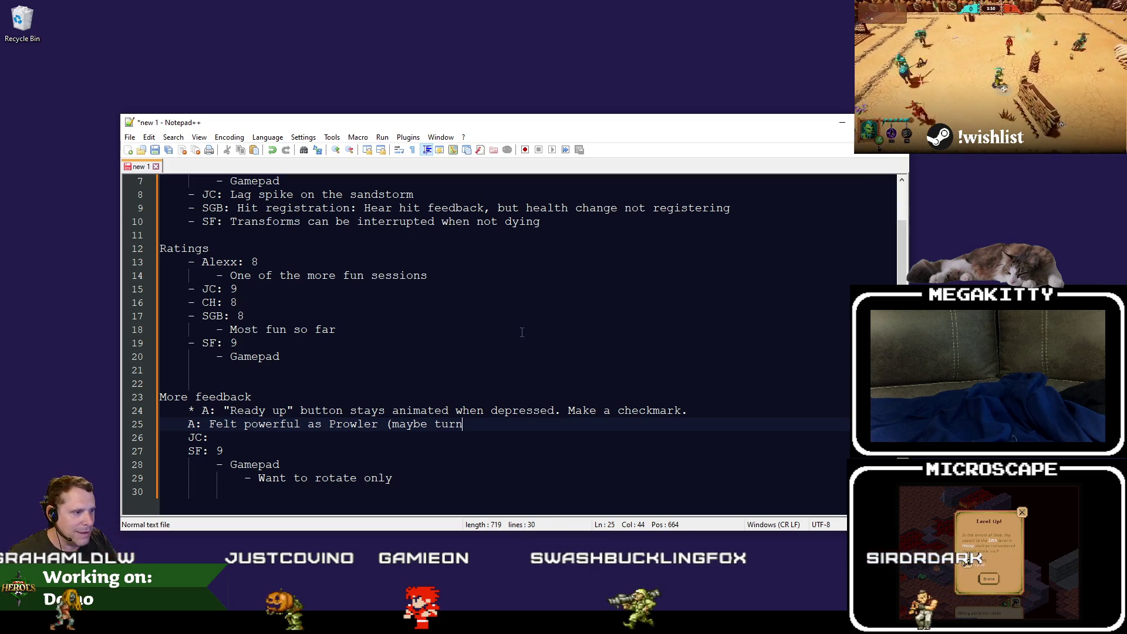
key("BackSpace")
key("BackSpace")
type("ne down the ")
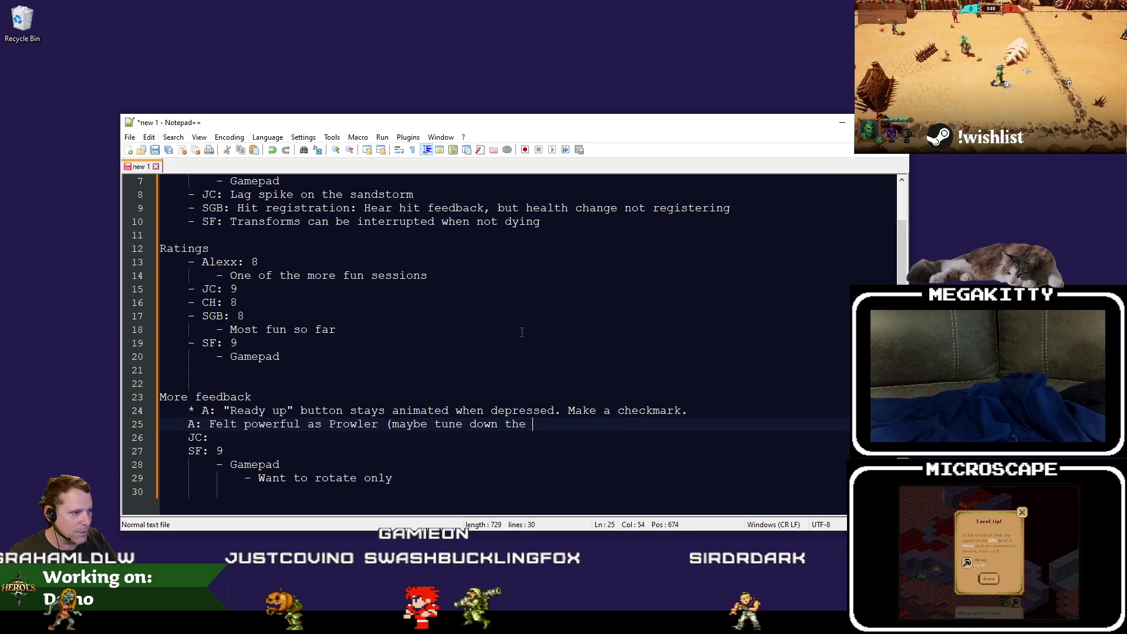
type("prowler ro")
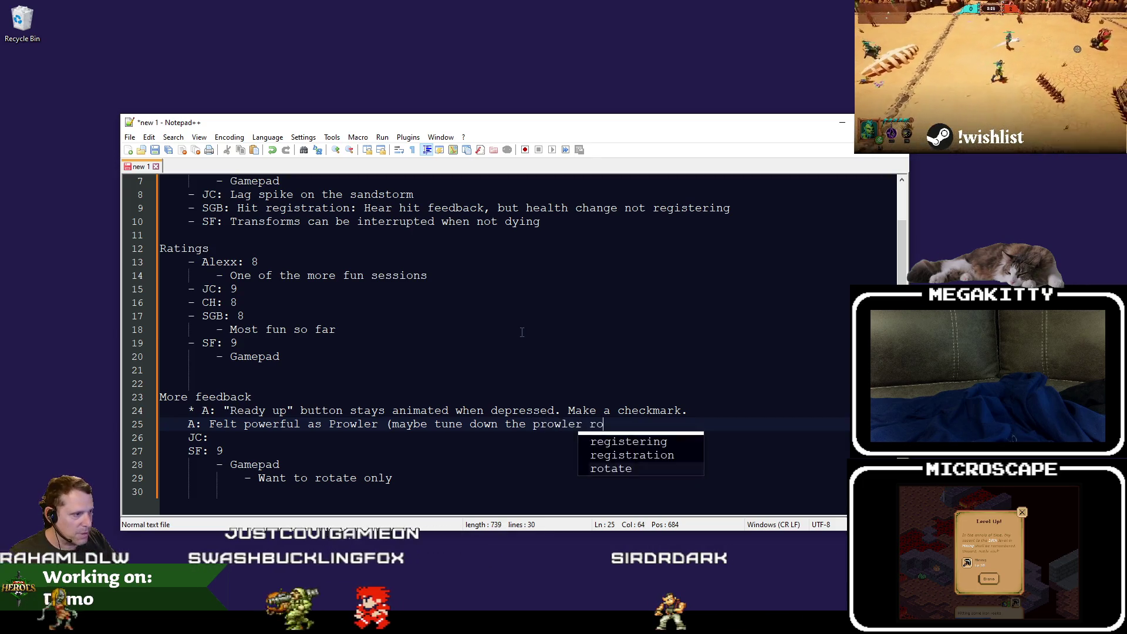
type("ll down a dew")
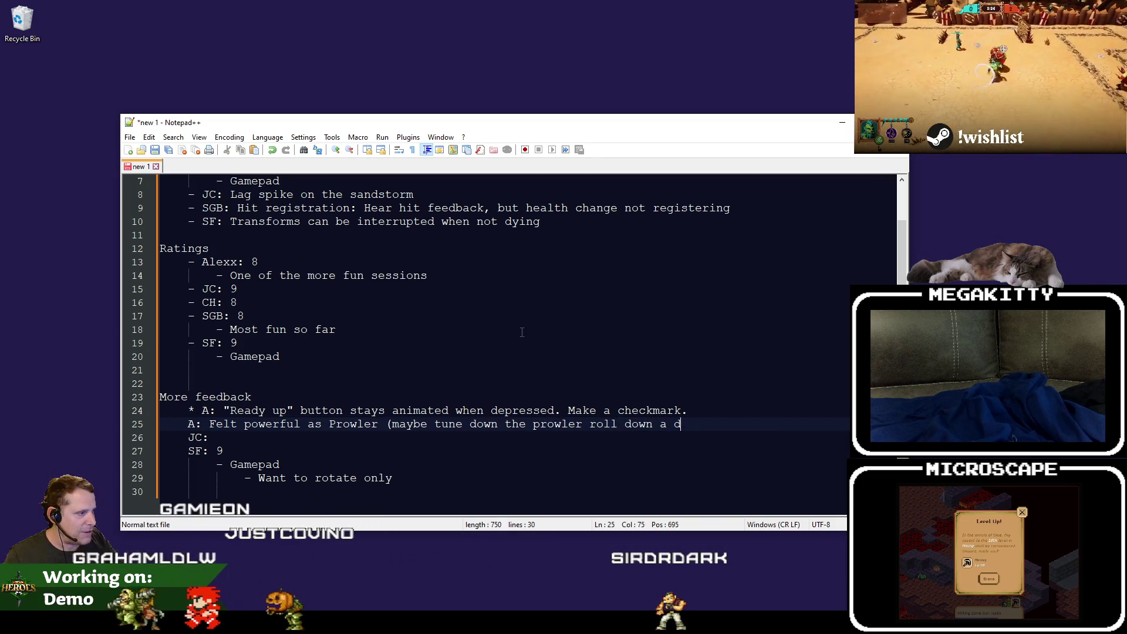
Fix the mistyped letter in the 'down a few HP' suggestion on the Prowler line.
key("BackSpace")
type("few HP")
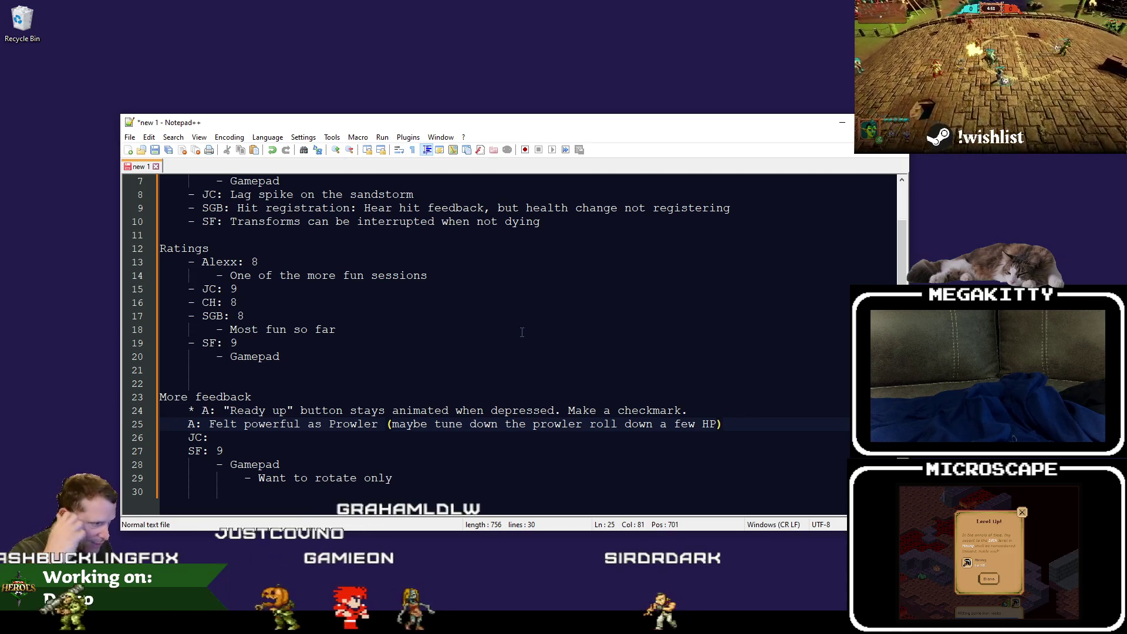
key("Left")
key("Left")
key("Left")
Close the CT_Heroes.csv window so the Heroes workbook's Abilities sheet shows.
key("Down")
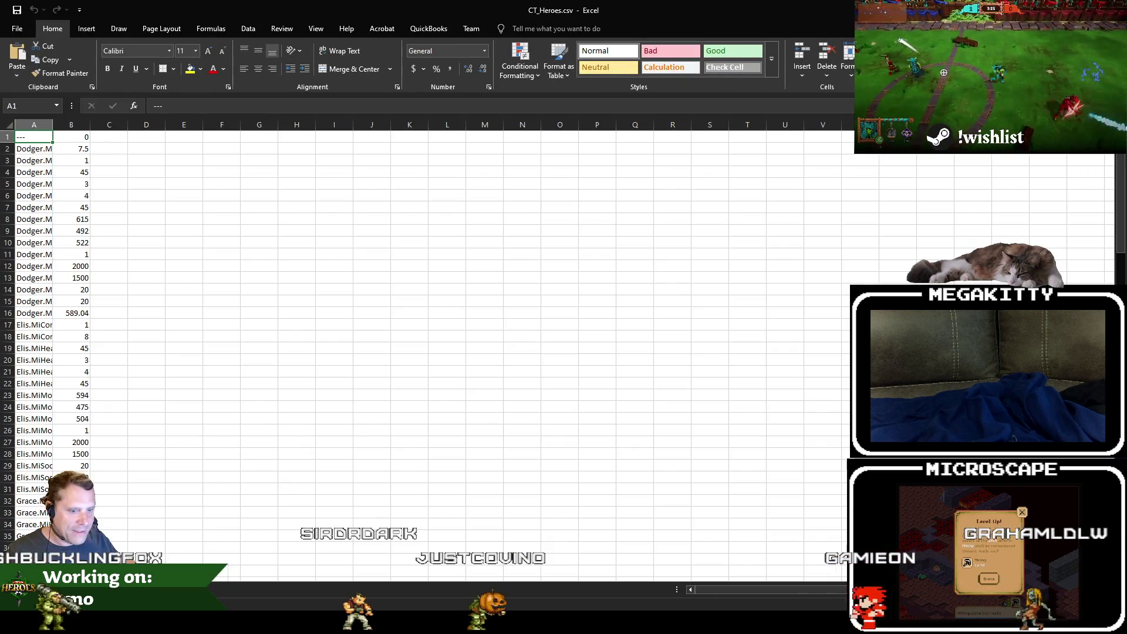
key("alt+F4")
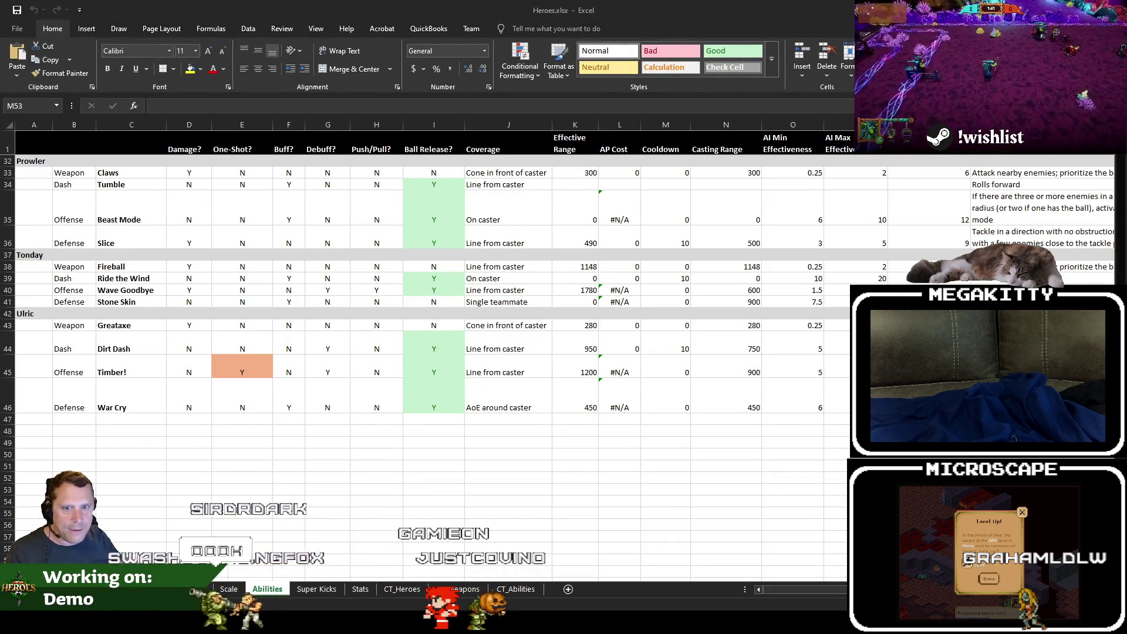
left_click(189, 441)
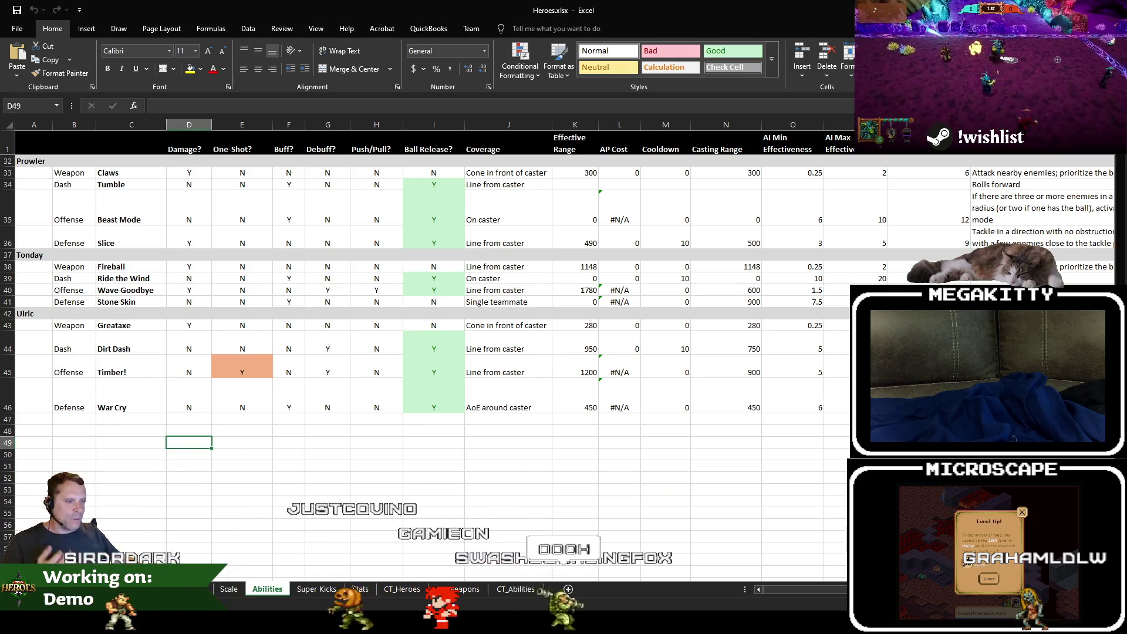
key("ctrl+Page_Up")
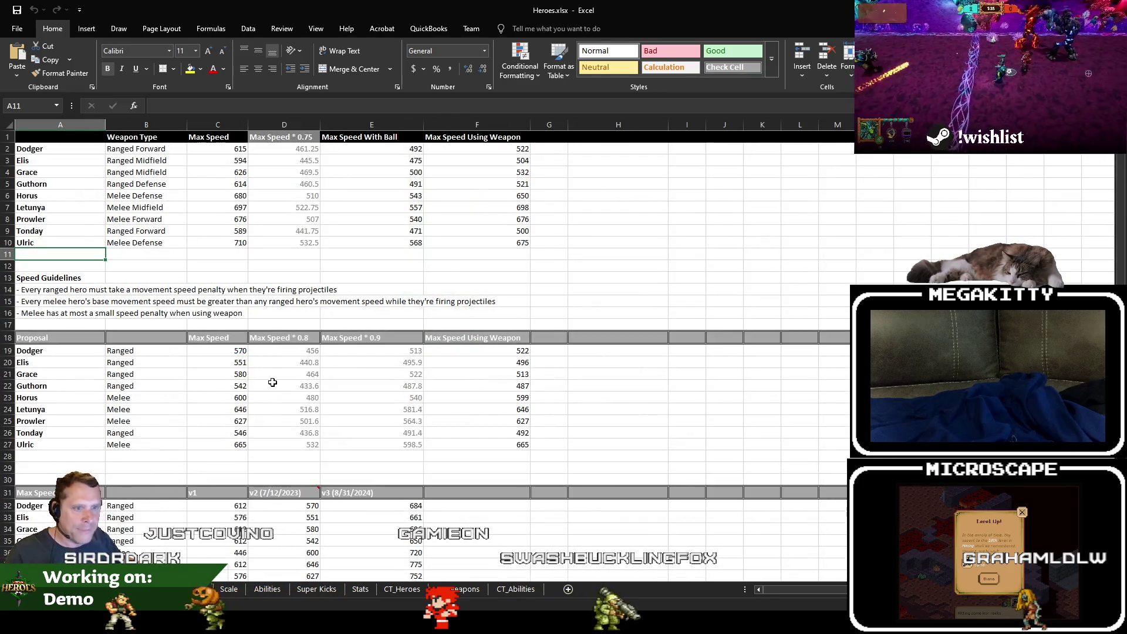
left_click(175, 229)
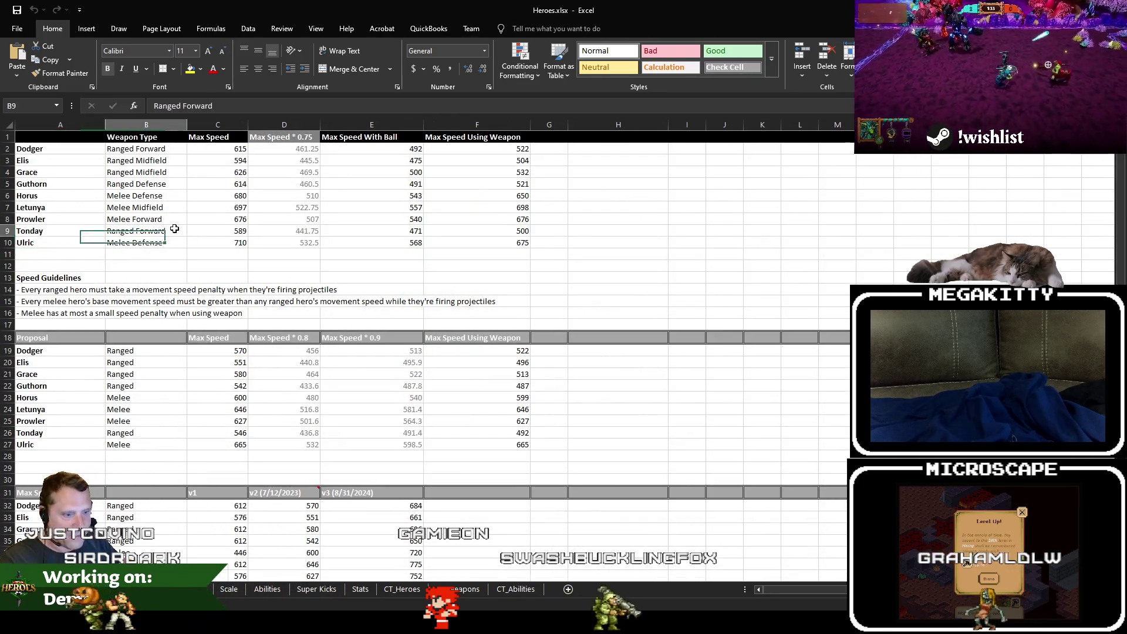
key("ctrl+Page_Down")
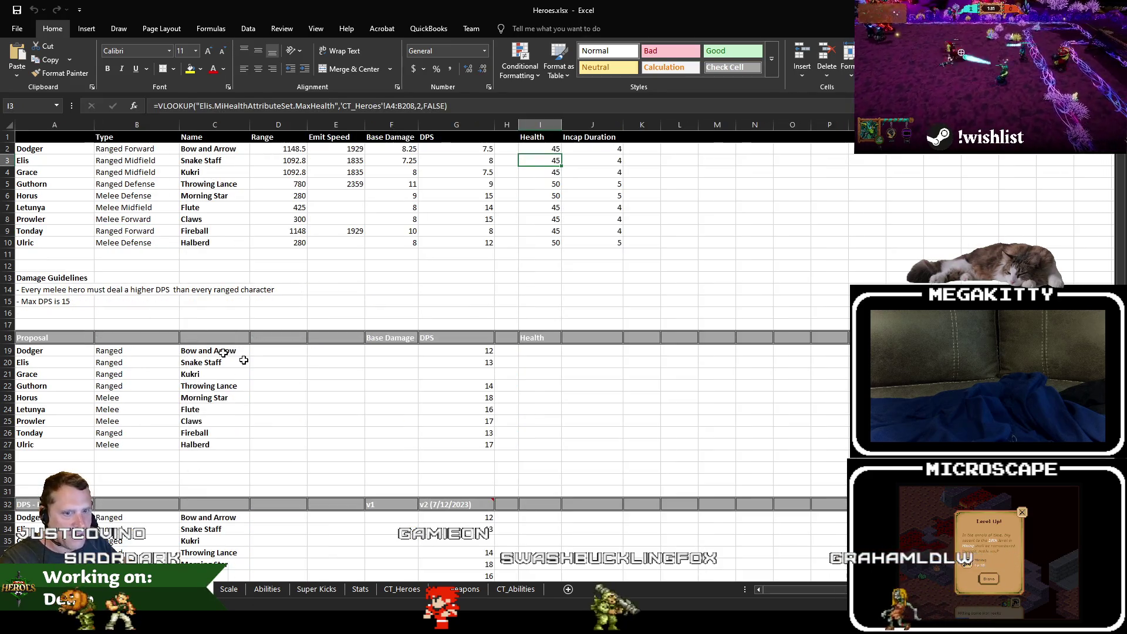
left_click(456, 260)
left_click_drag(457, 148, 640, 276)
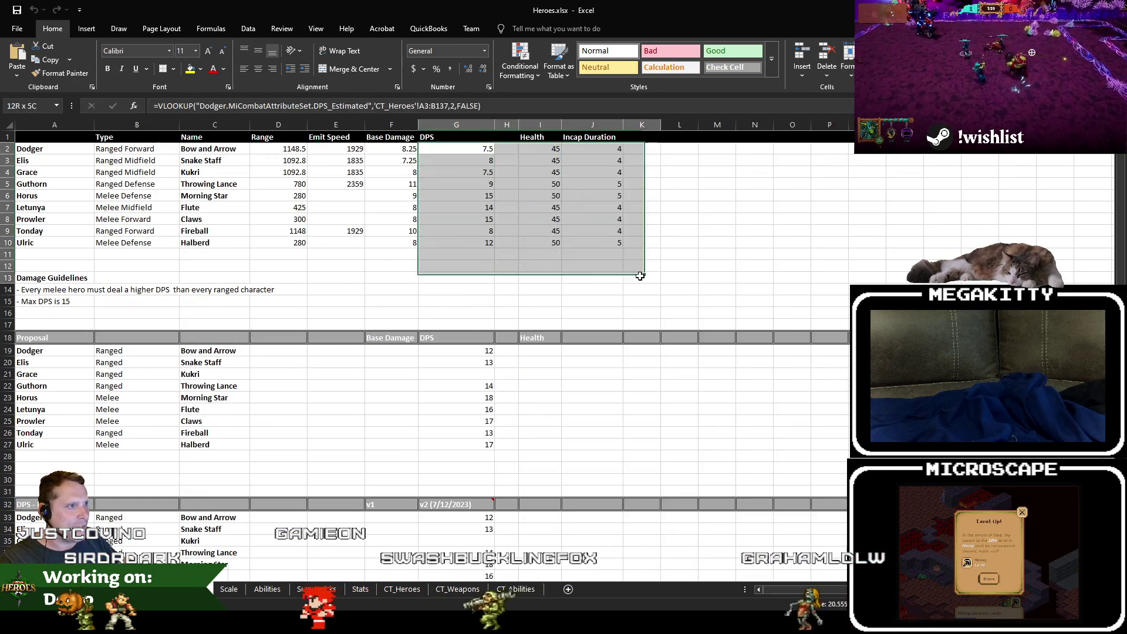
left_click(440, 221)
mouse_move(214, 207)
left_mouse_down()
mouse_move(239, 254)
mouse_move(230, 243)
left_mouse_up()
left_click(391, 277)
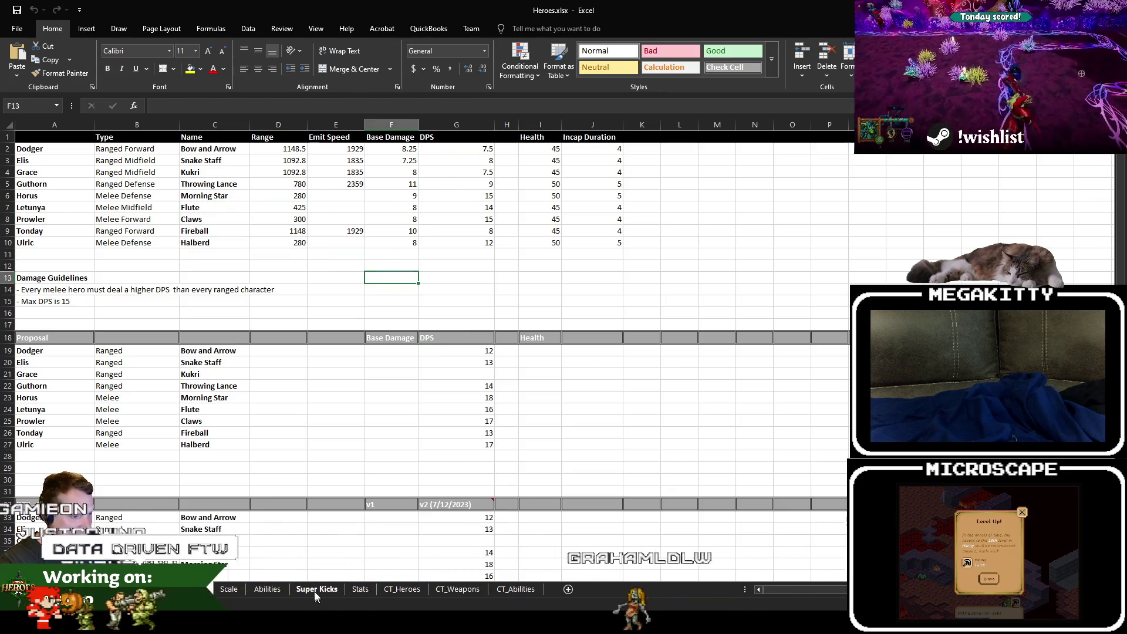
left_click(266, 589)
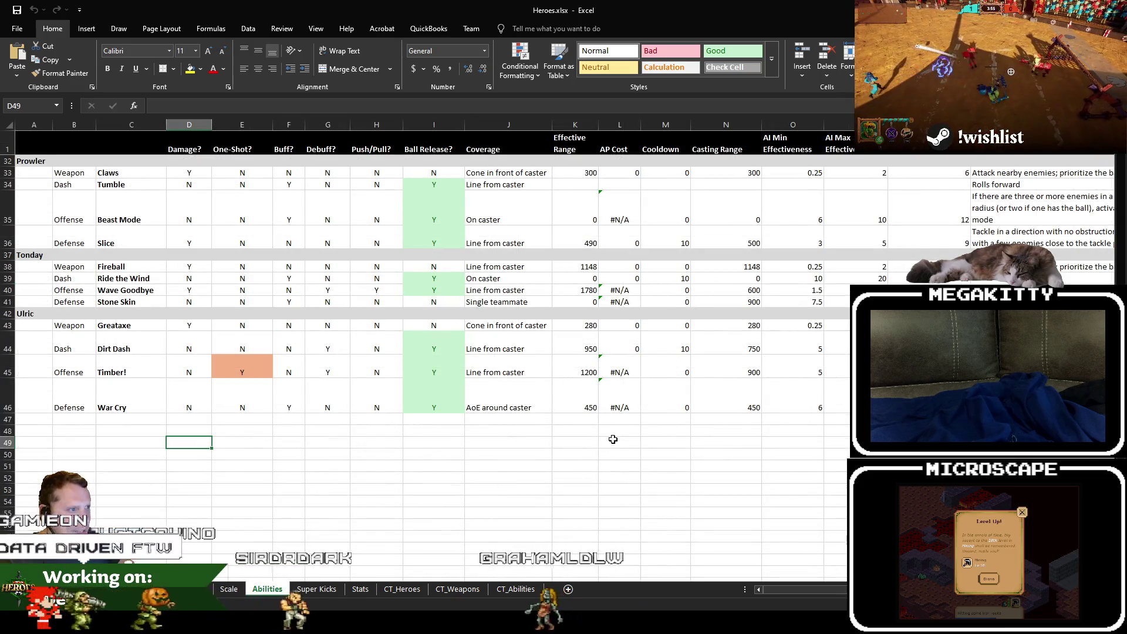
scroll(612, 440, "up", 9)
scroll(611, 440, "up", 3)
scroll(529, 414, "down", 6)
scroll(451, 397, "up", 6)
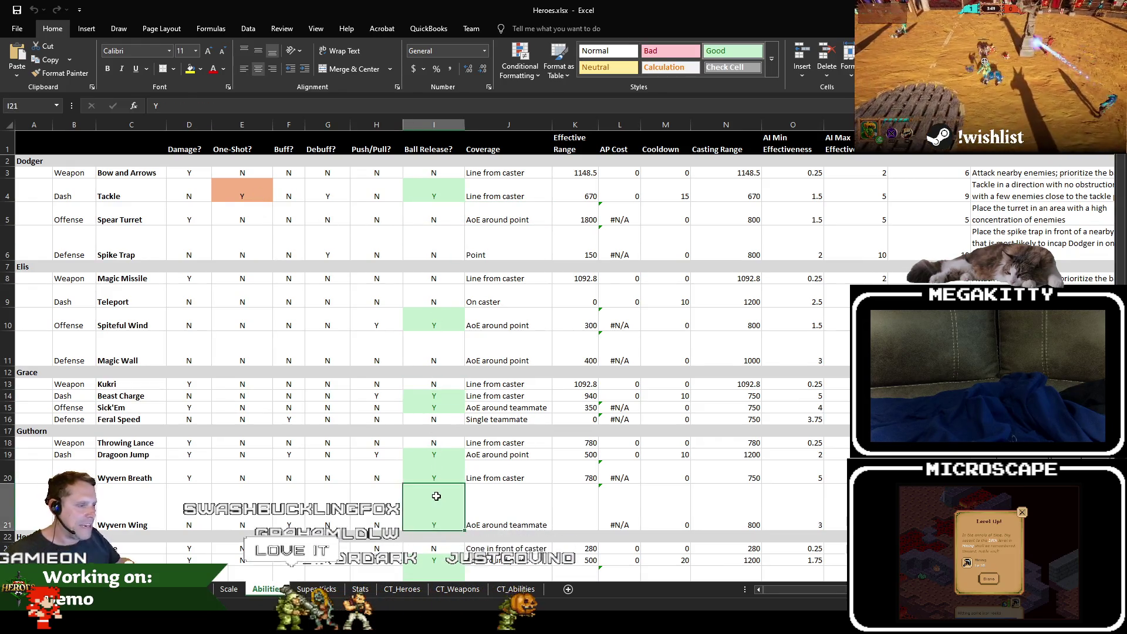
scroll(436, 496, "down", 3)
scroll(435, 494, "up", 3)
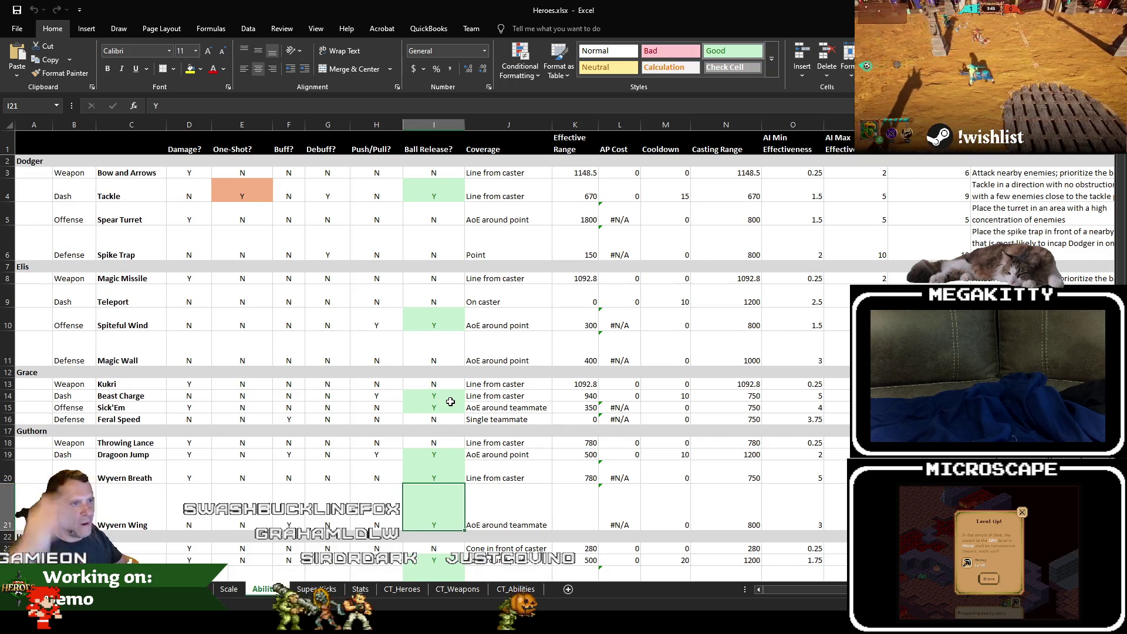
Cycle through the Scale and DPS sheets to reach the heroes' max speed sheet.
left_click(313, 303)
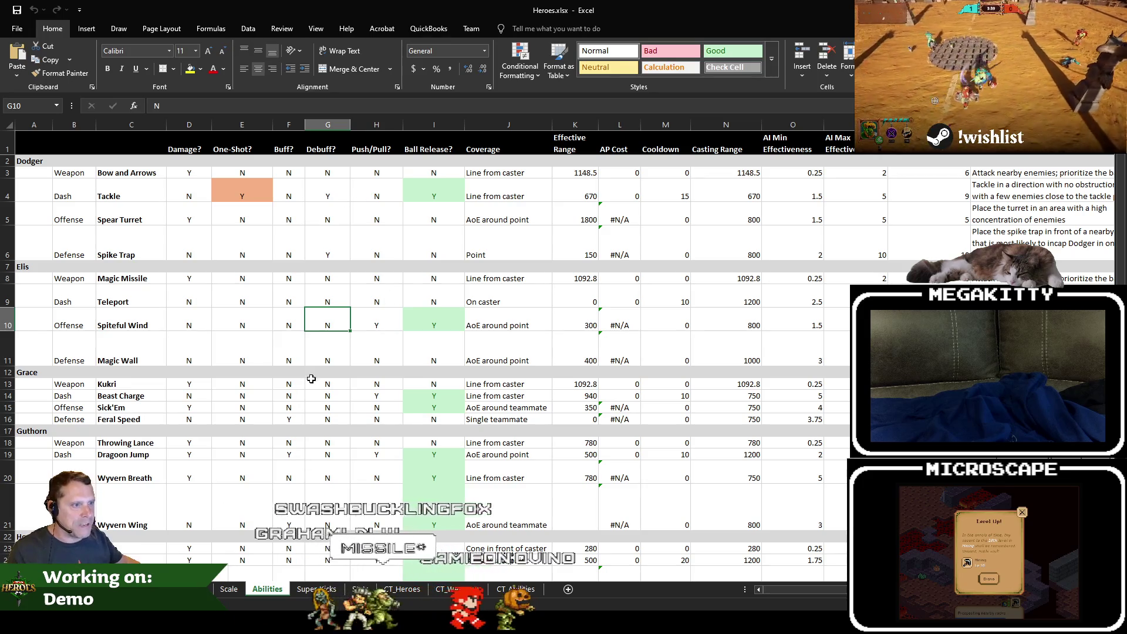
left_click(575, 431)
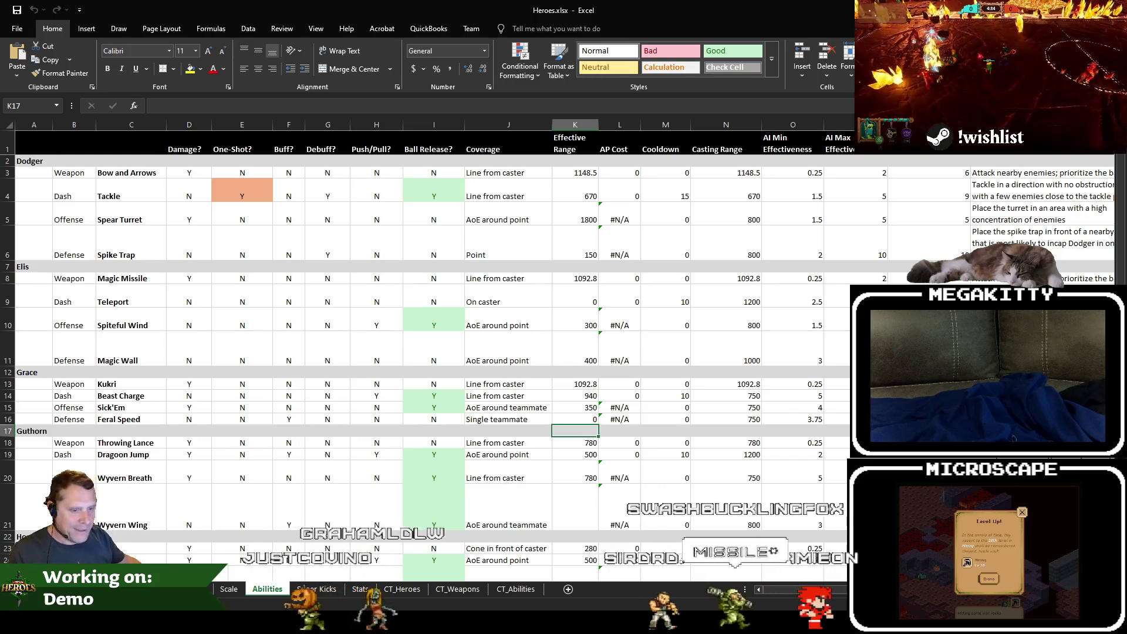
key("ctrl+Page_Up")
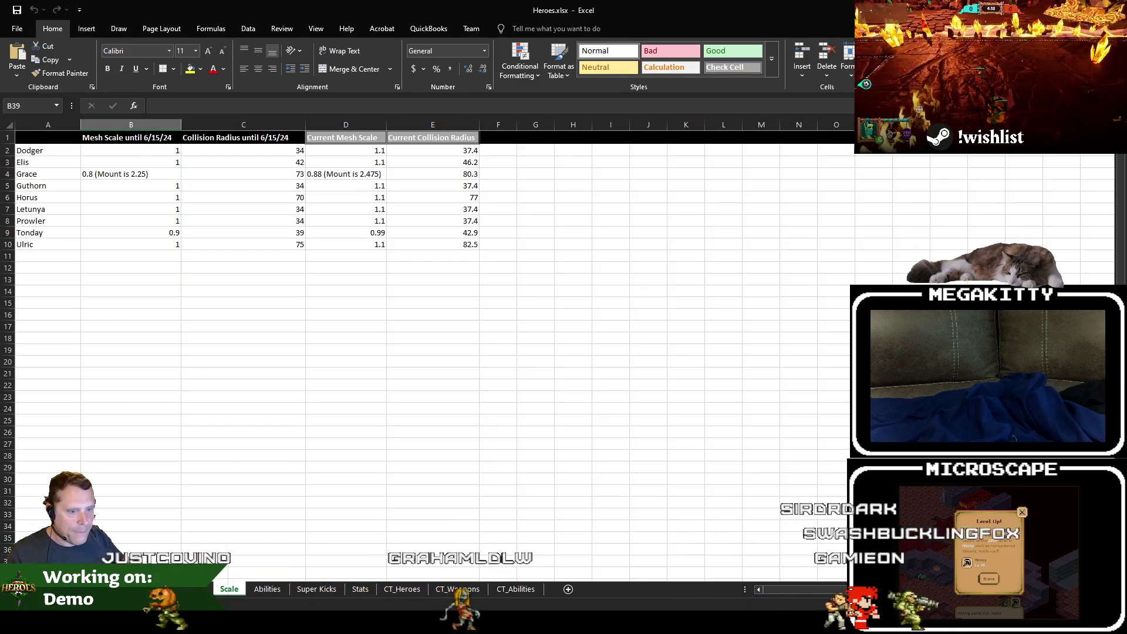
key("ctrl+Page_Down")
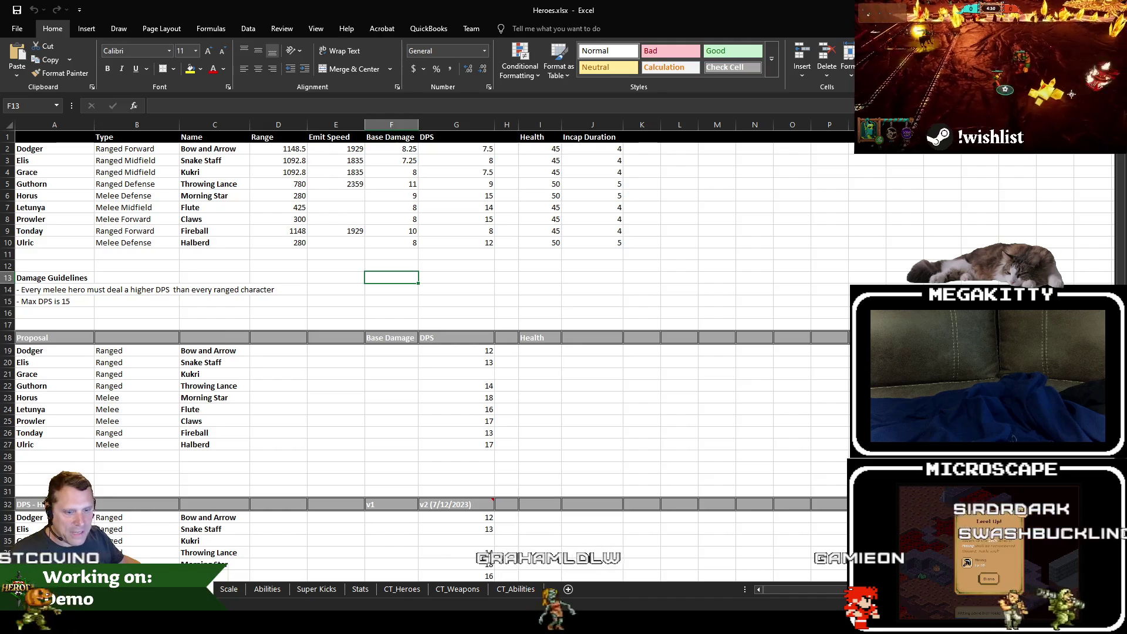
key("ctrl+Page_Up")
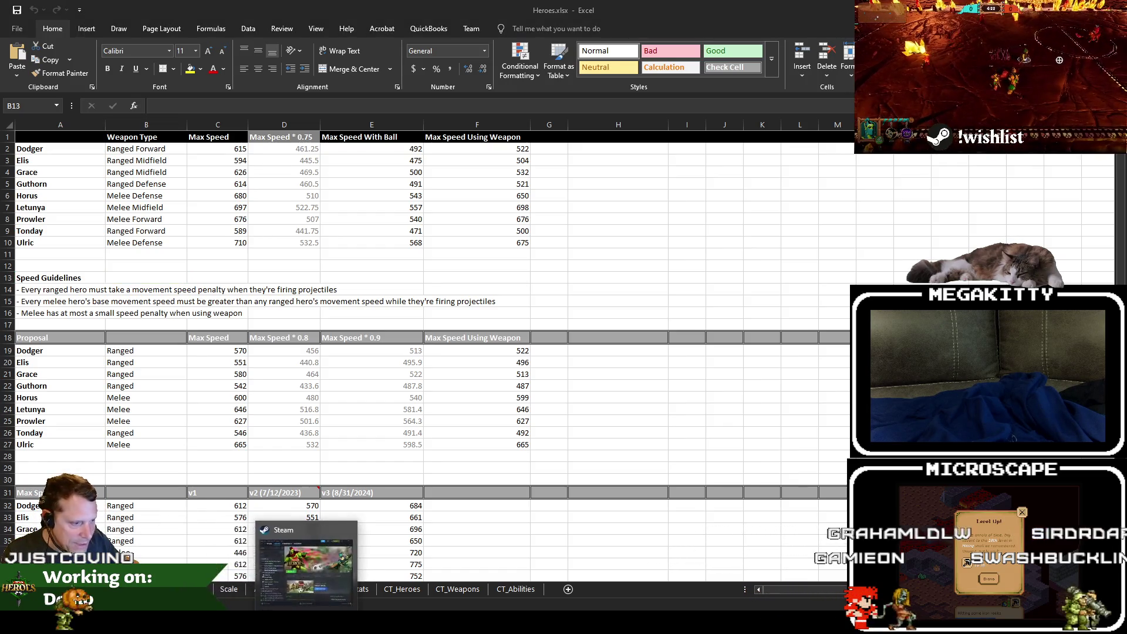
left_click(189, 573)
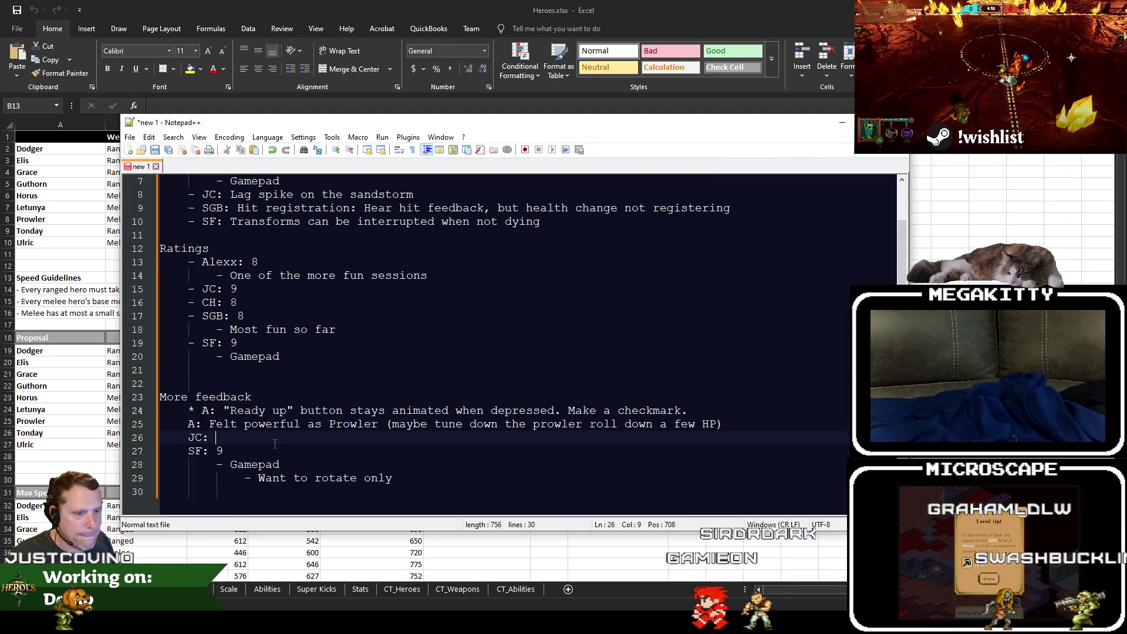
type("\"Ready")
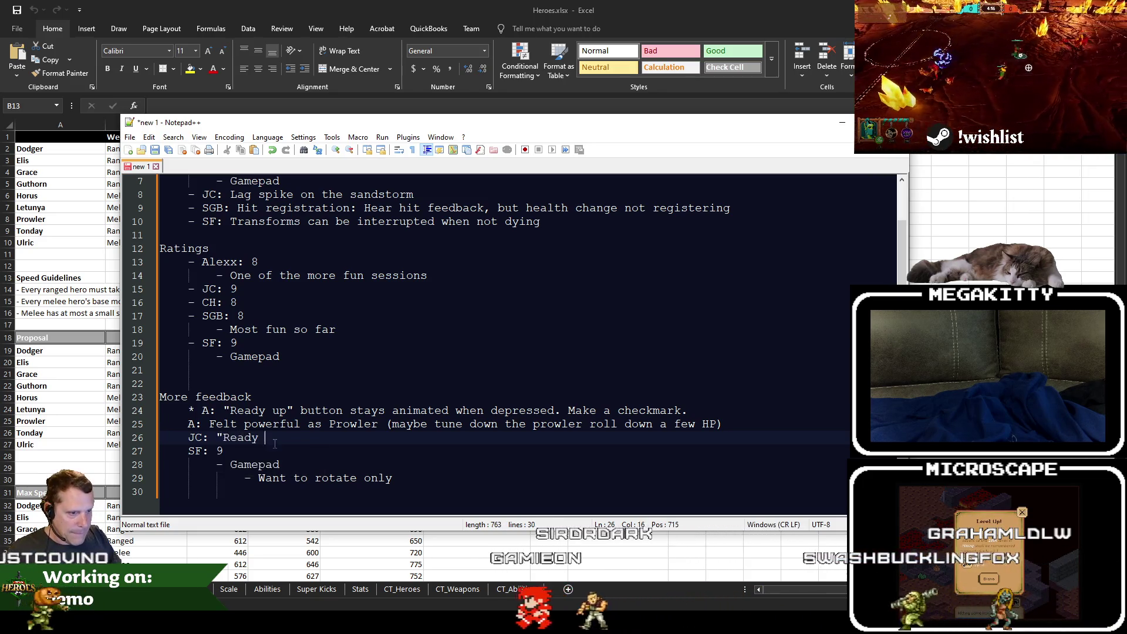
type(" up\" button:")
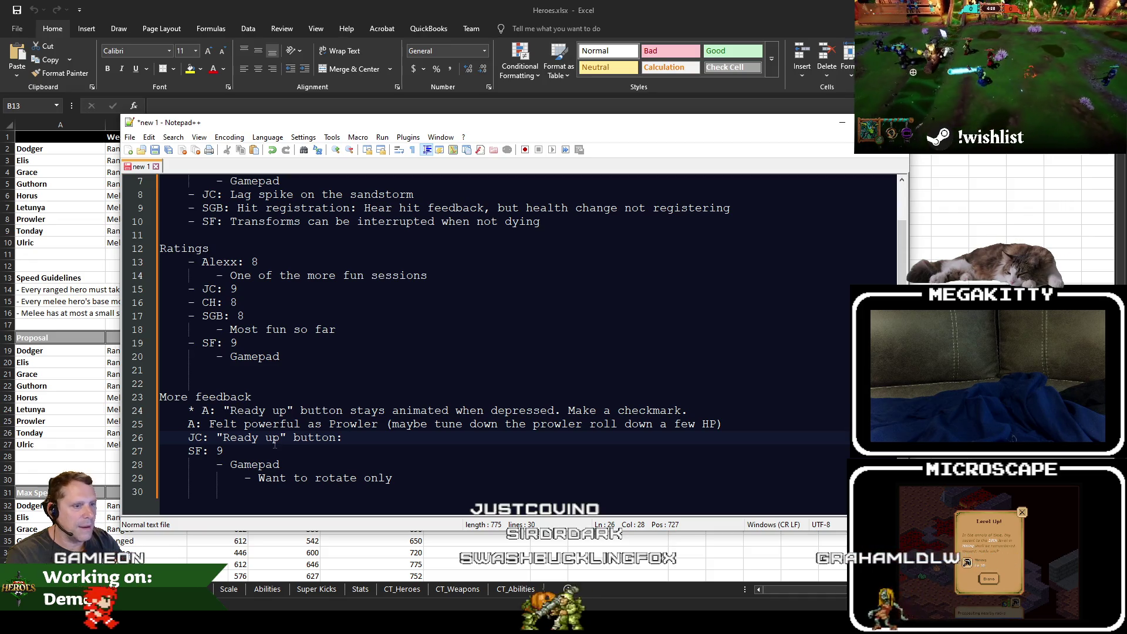
type("See who ")
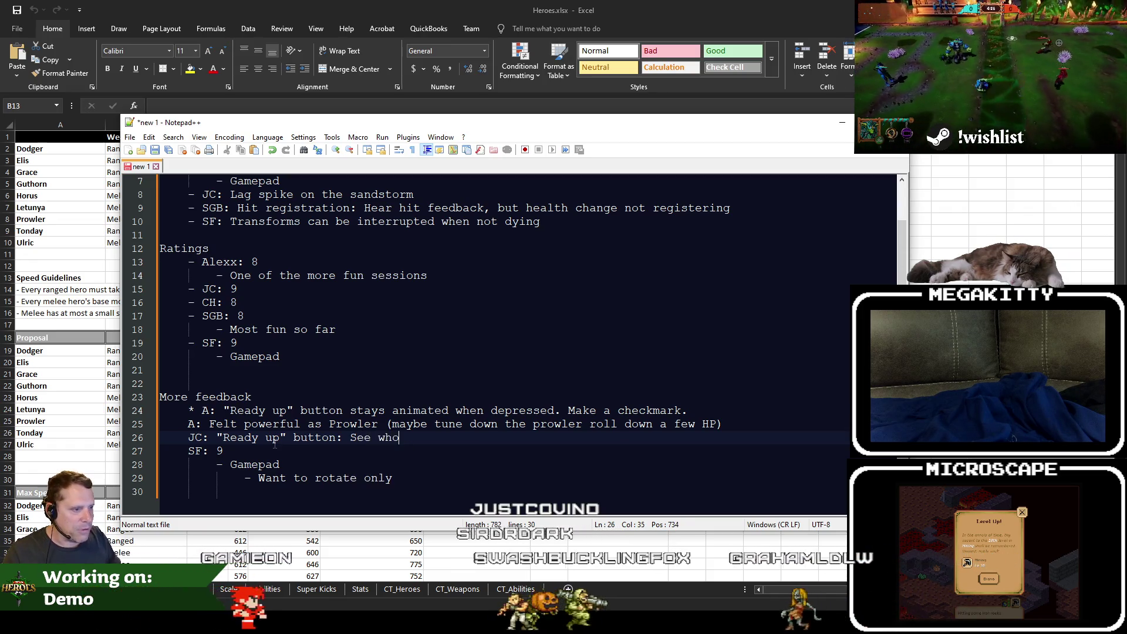
type("you're wait")
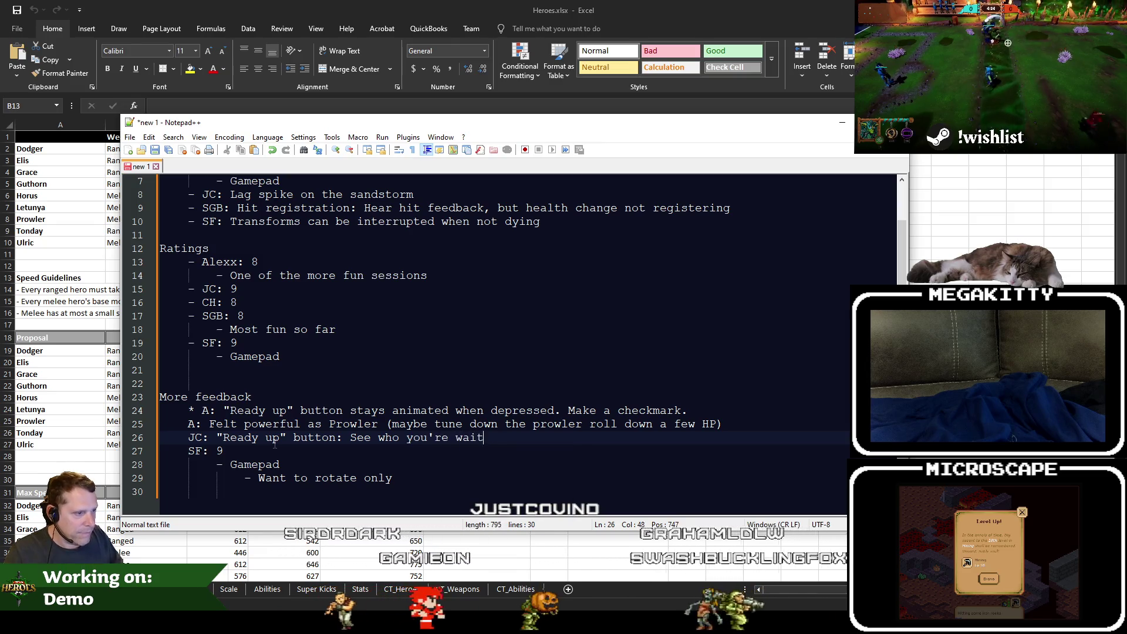
type("ing on in the post ,")
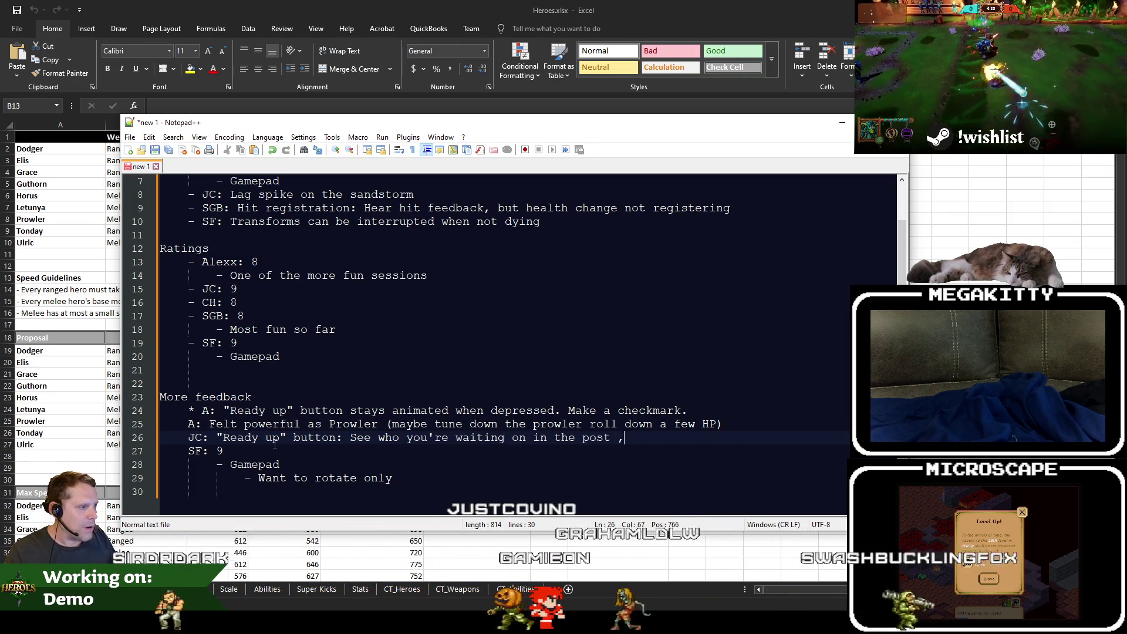
key("BackSpace")
type("match")
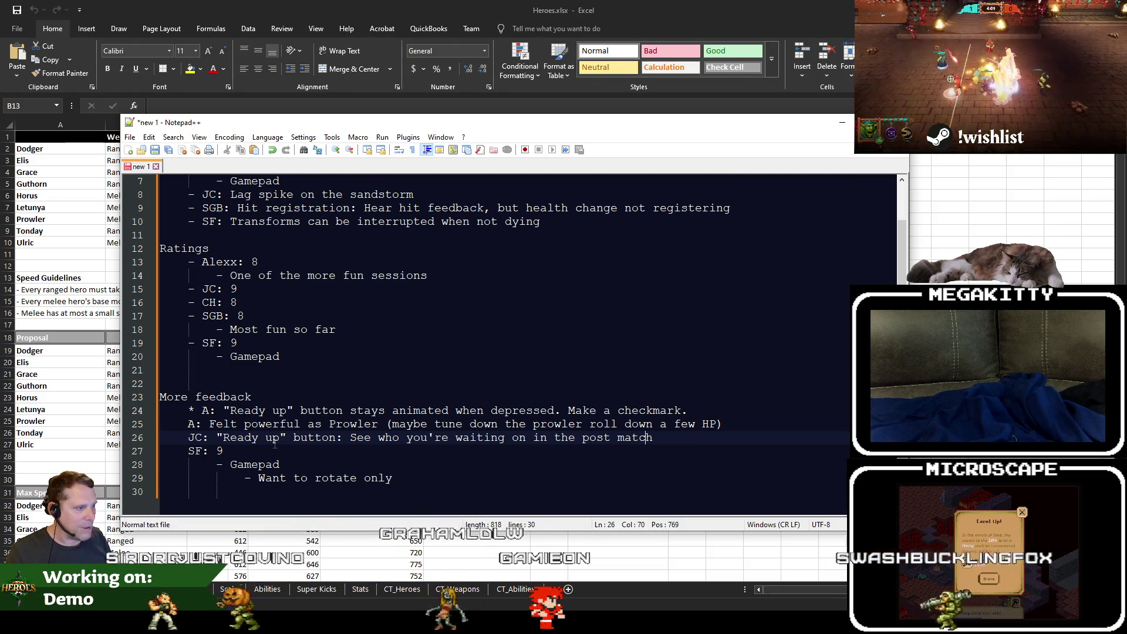
key("Home")
key("shift+End")
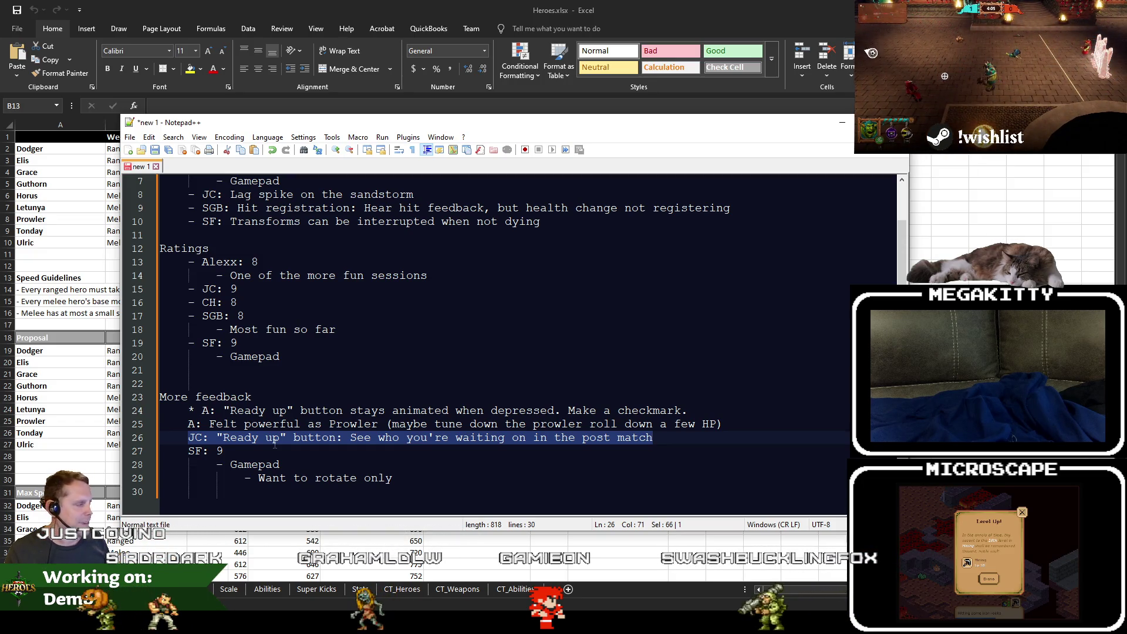
key("End")
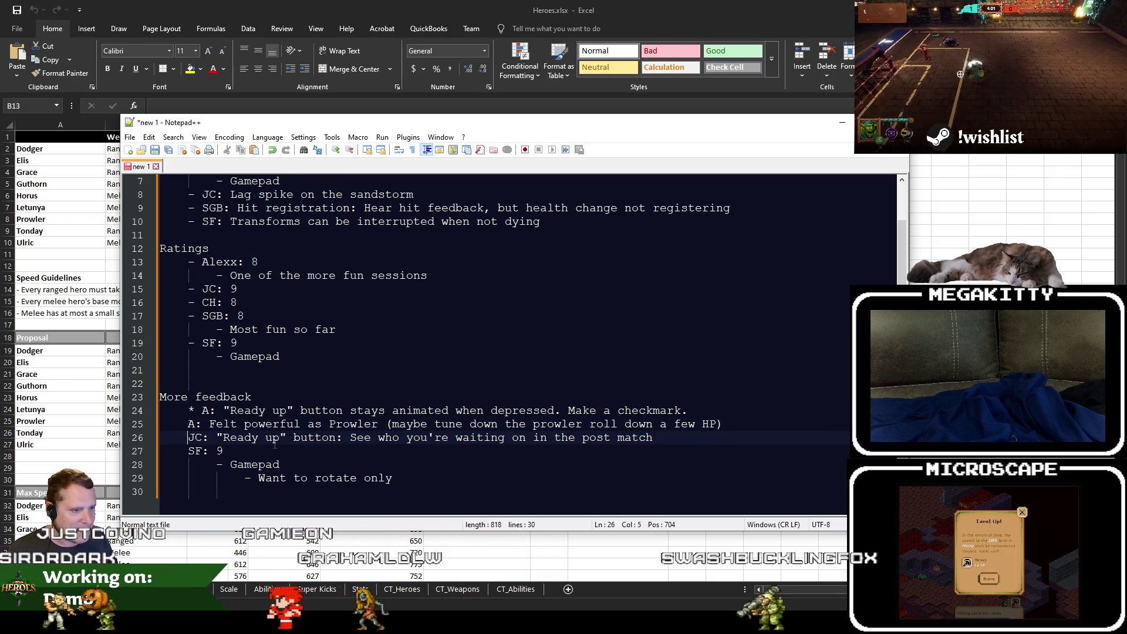
key("shift+End")
key("Home")
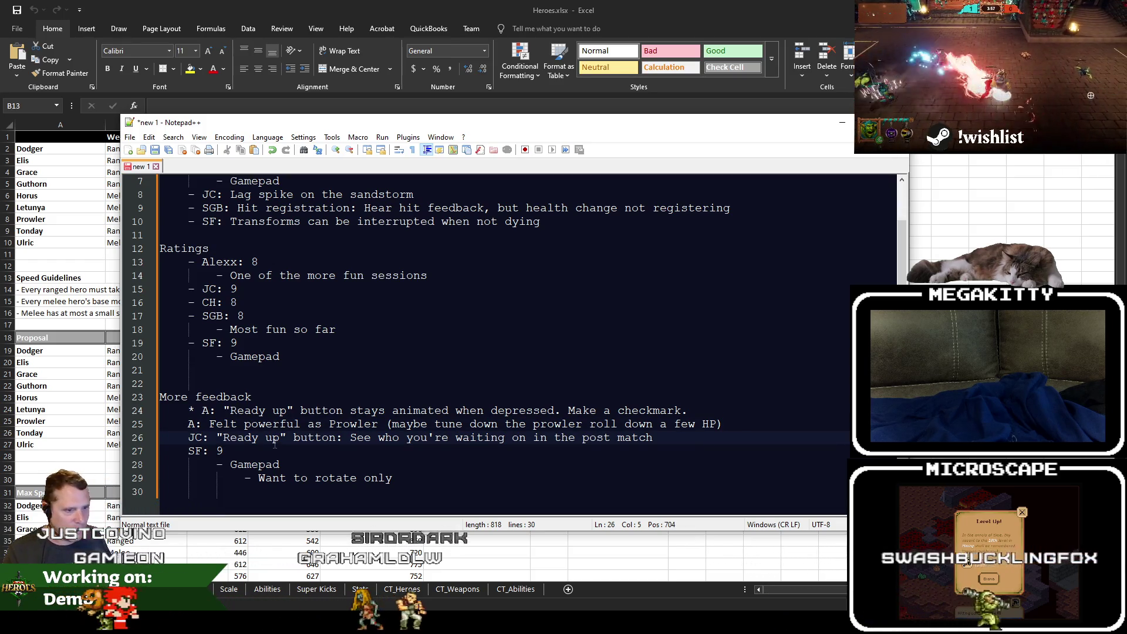
type("*")
Star the JC Ready up note and start a new line beneath it for another JC entry.
key("Up")
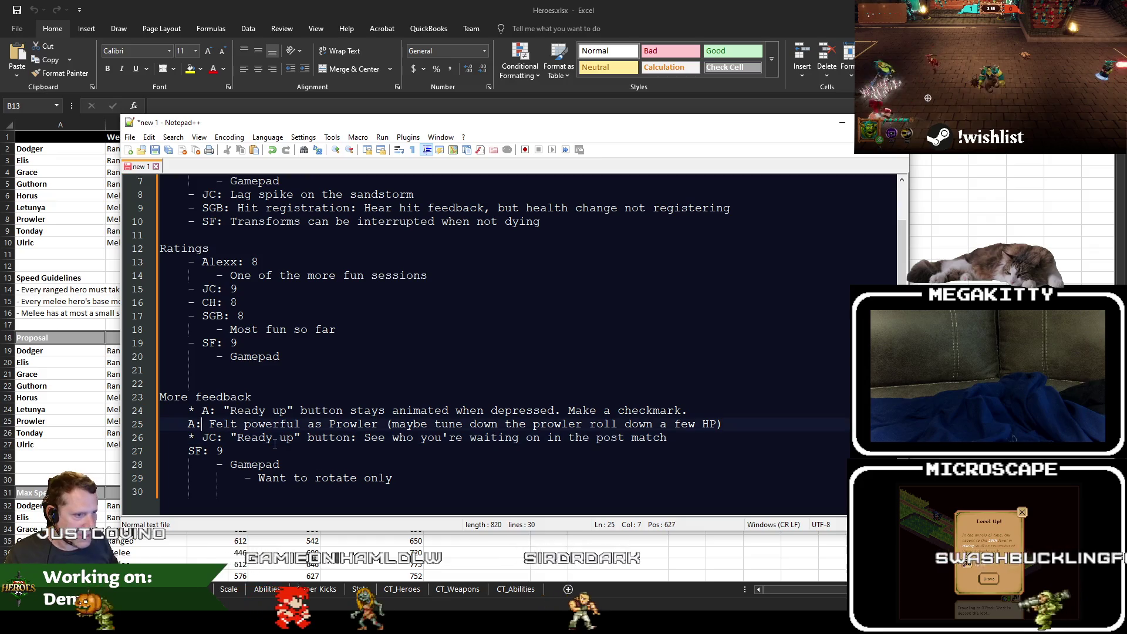
key("Down")
key("Left")
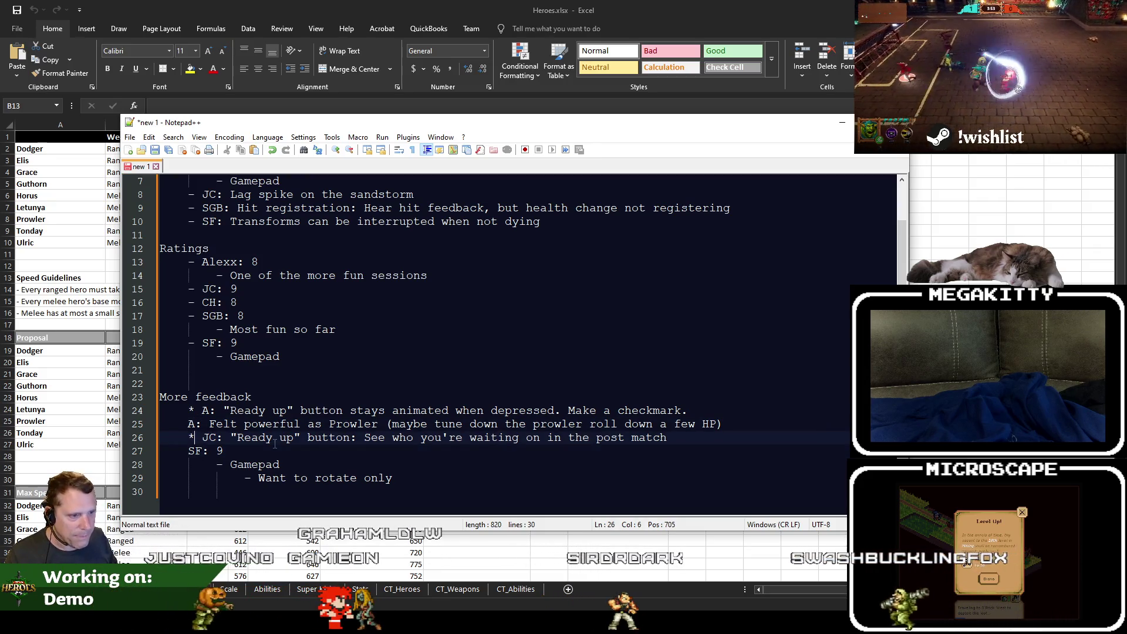
key("End")
key("Return")
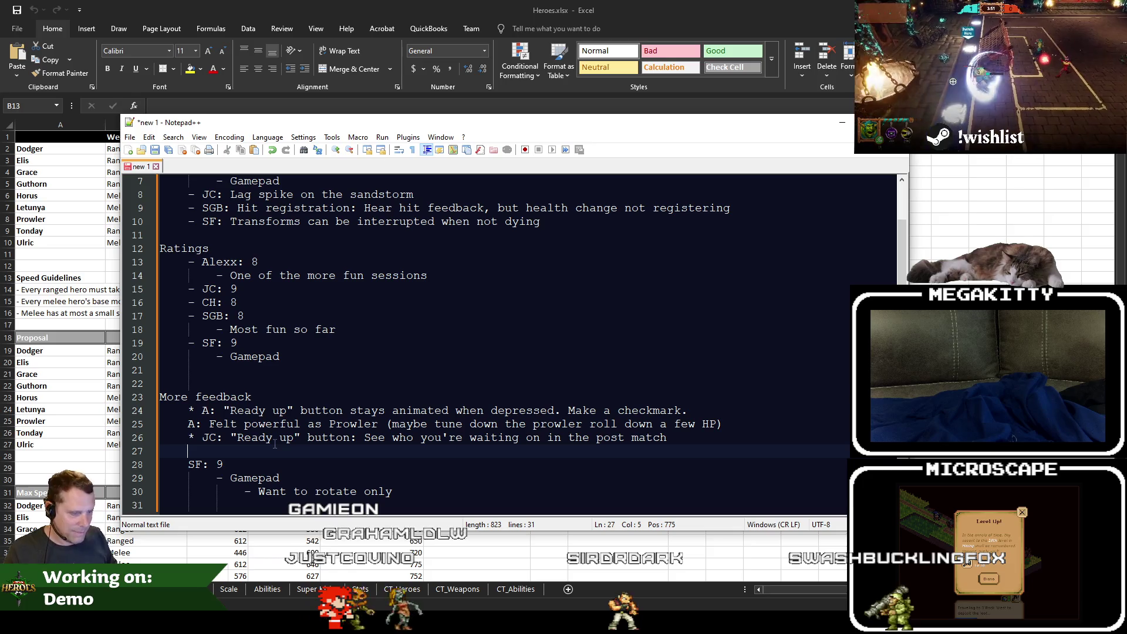
type("JC:")
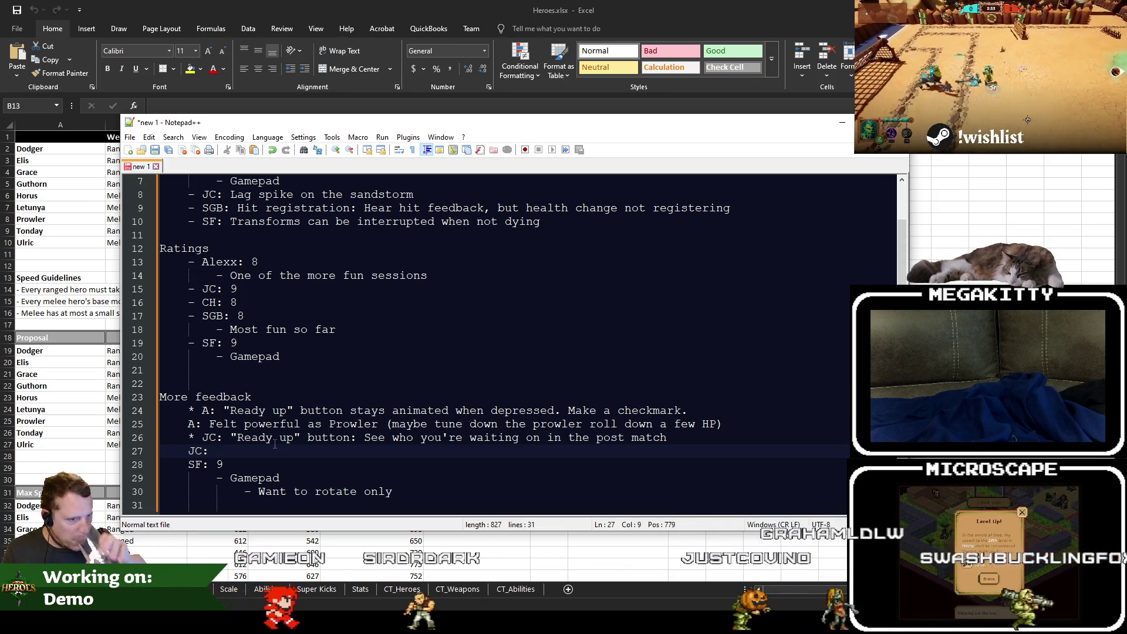
type("Guthorn ")
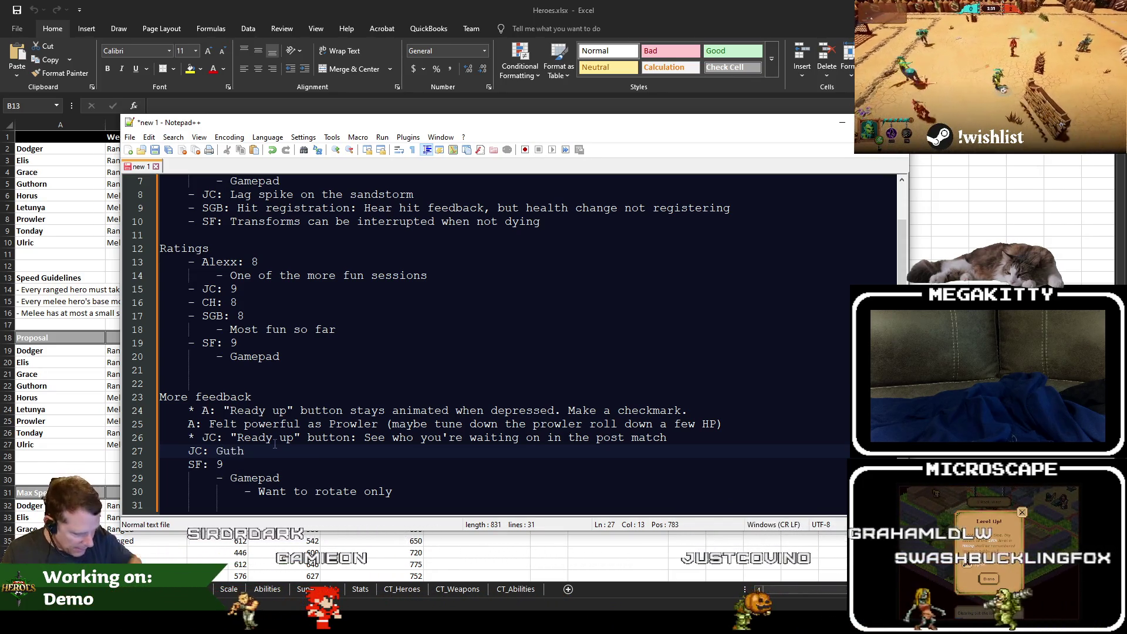
type("Wyvern B")
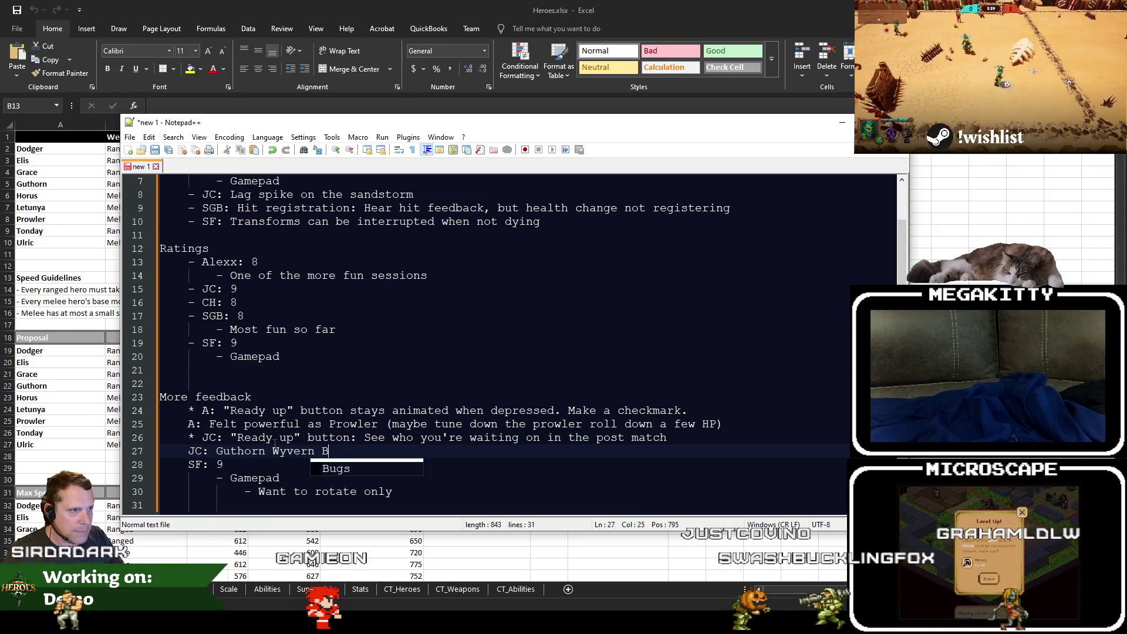
type("reath")
scroll(176, 228, "up", 2)
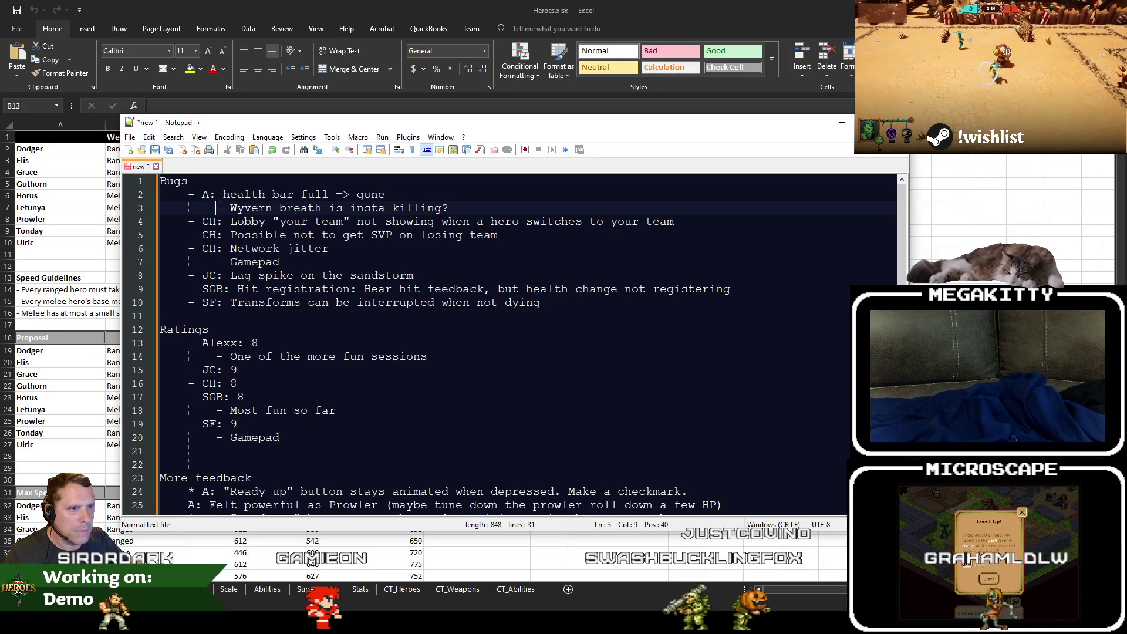
scroll(368, 302, "down", 5)
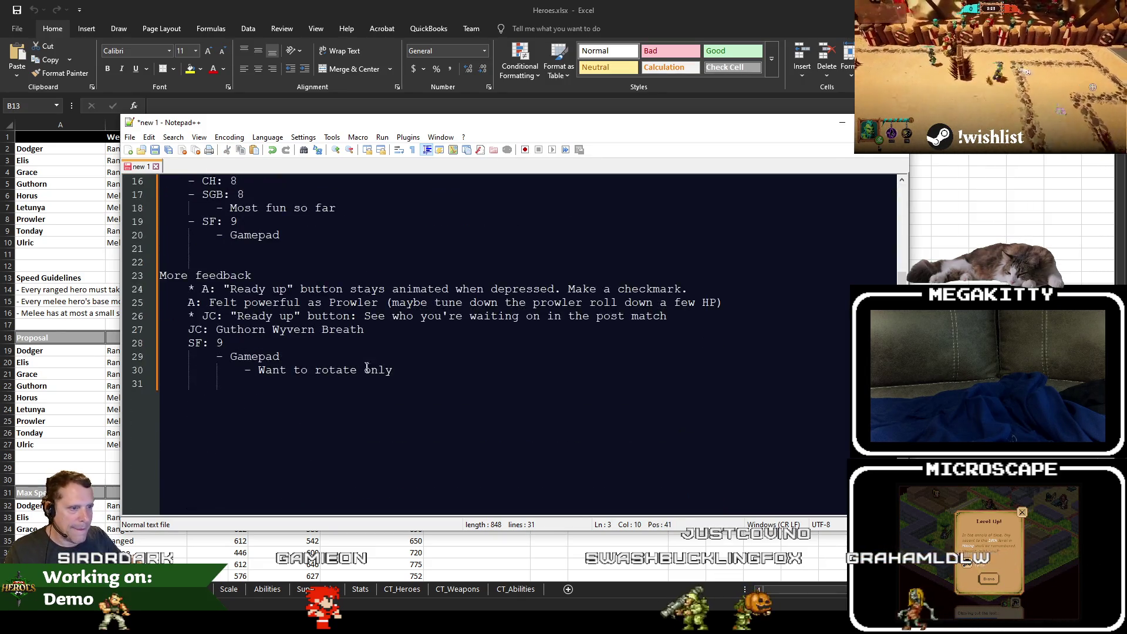
scroll(423, 335, "up", 3)
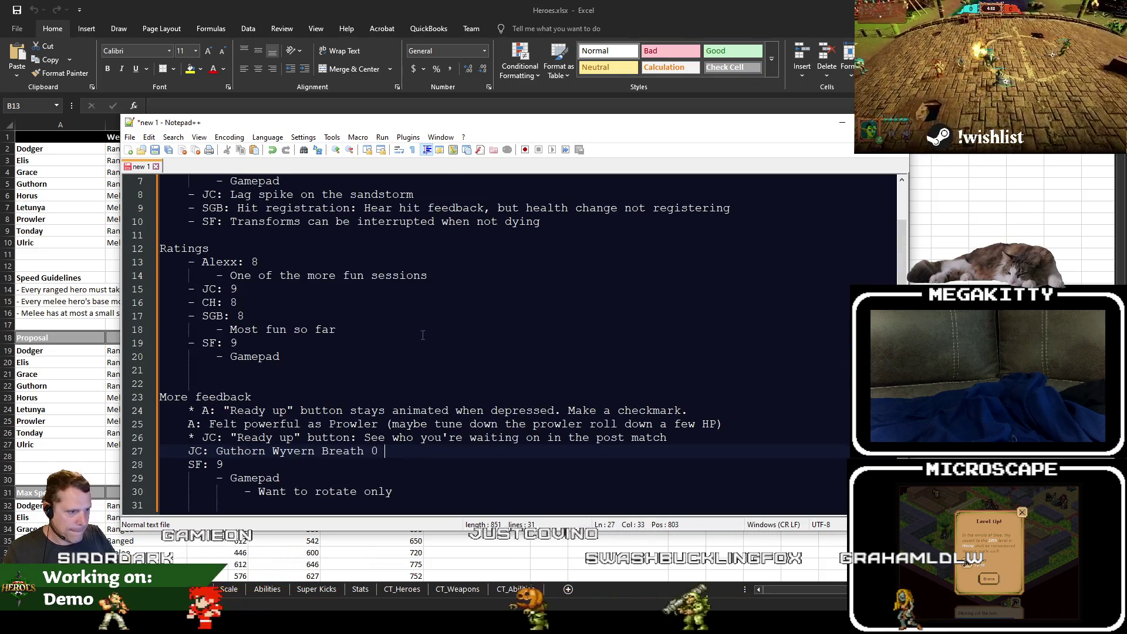
type("o see the ")
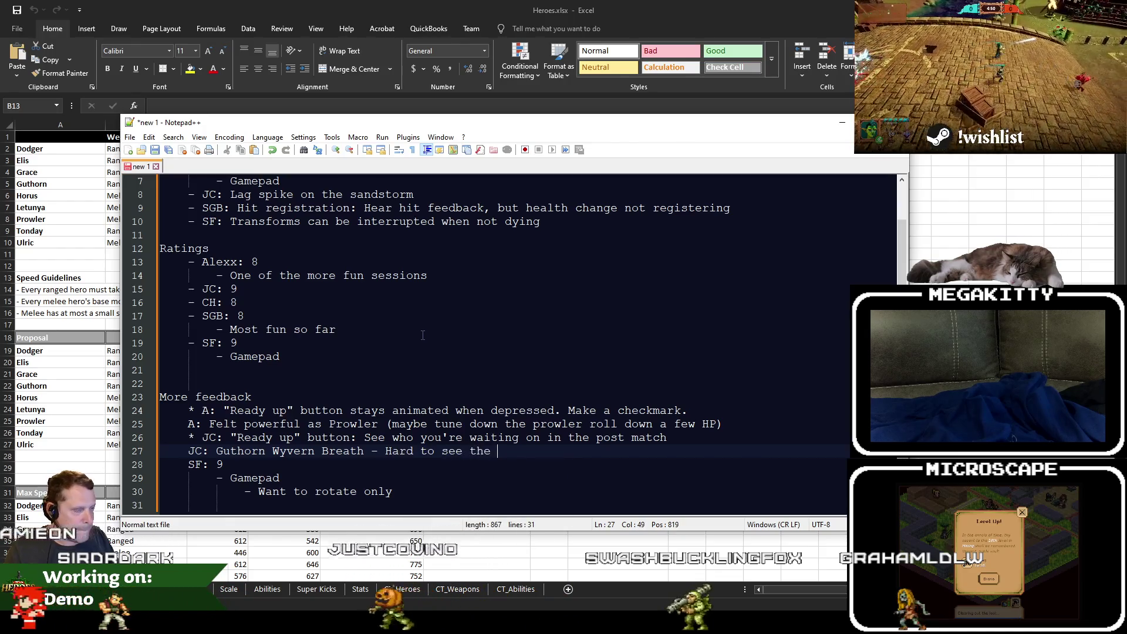
type("pa")
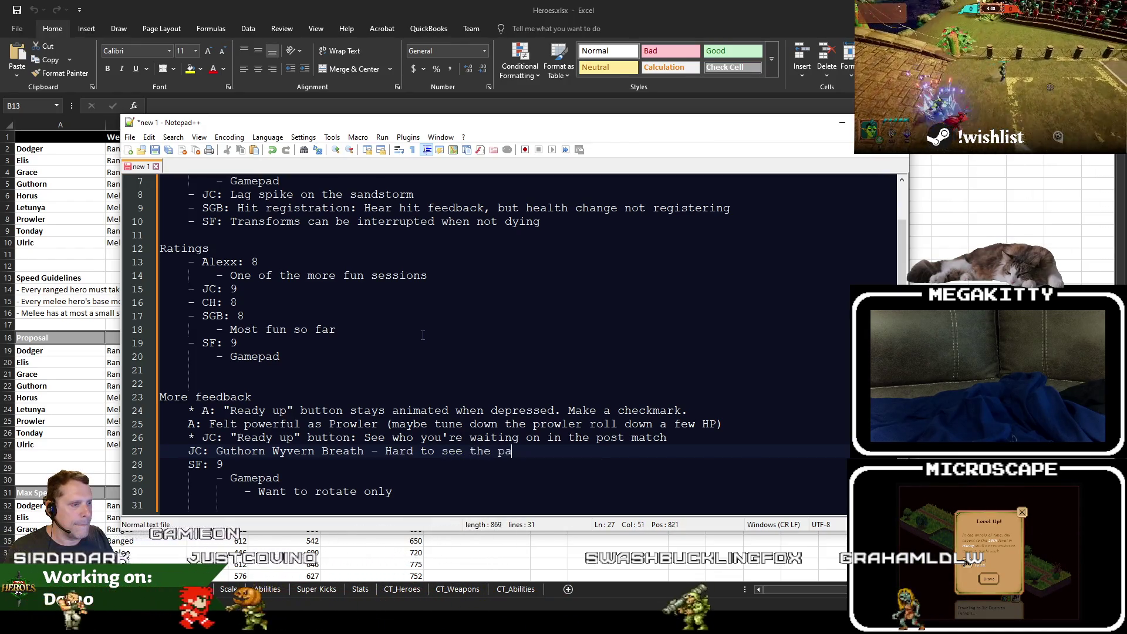
type("rticle animation")
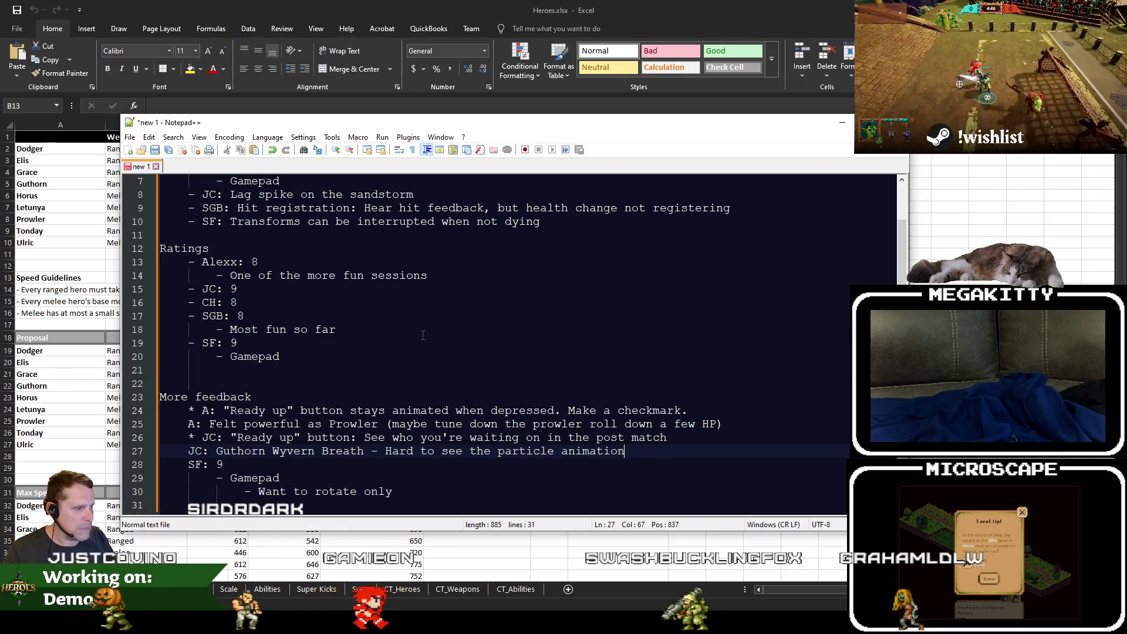
type(" because")
Wrap the Guthorn Wyvern Breath note onto an indented second line and review both lines.
key("Return")
key("Tab")
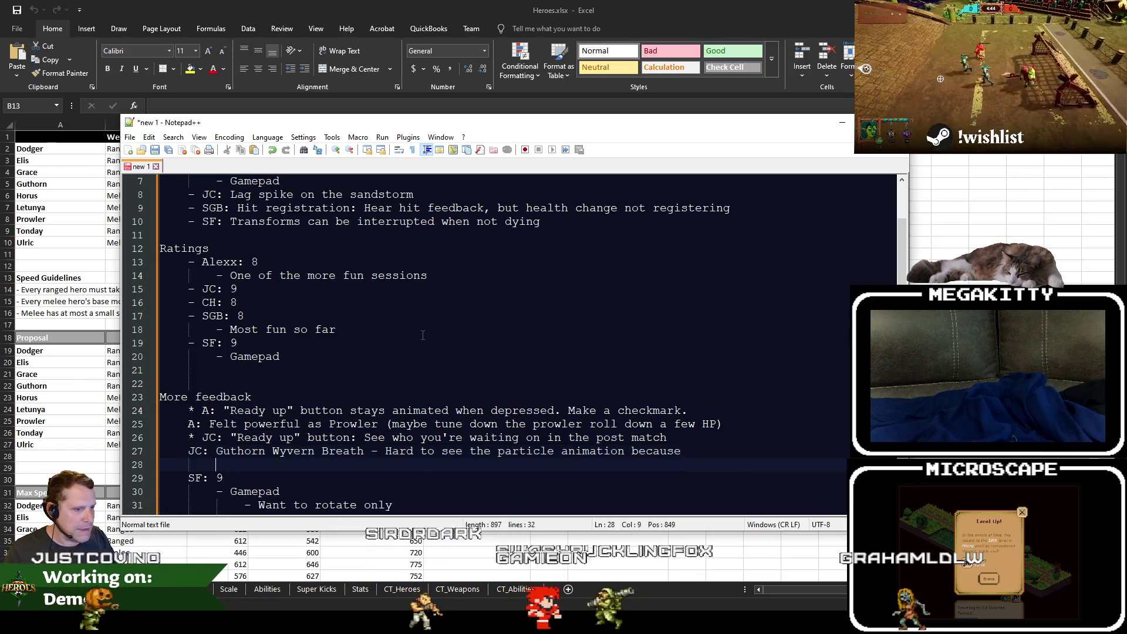
type("they take a long ")
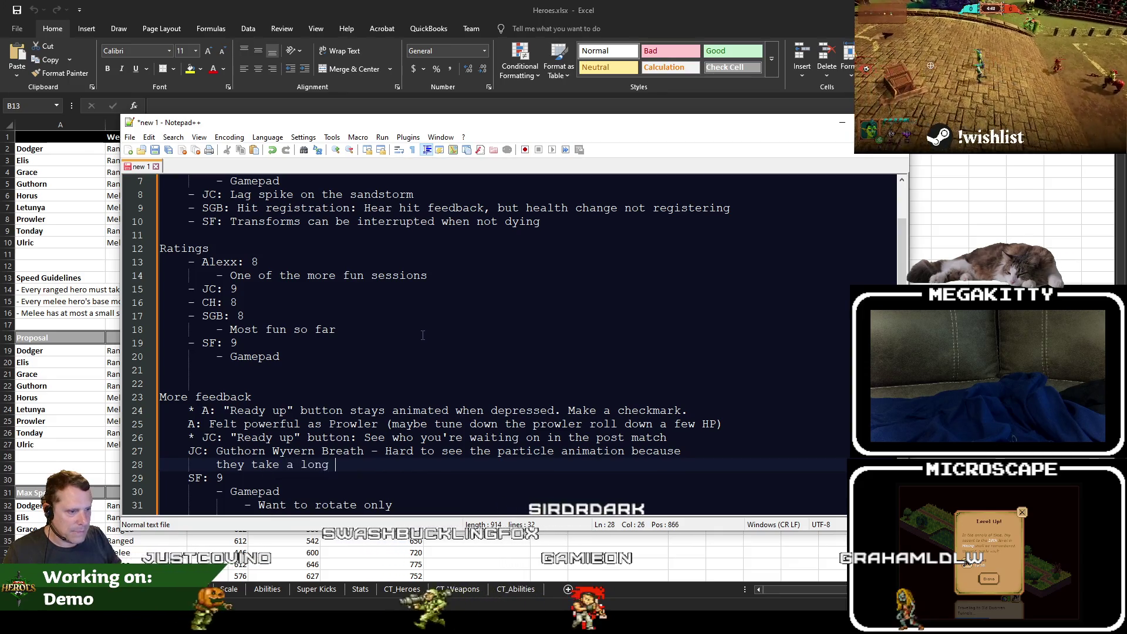
type("time to warm up")
key("shift+Home")
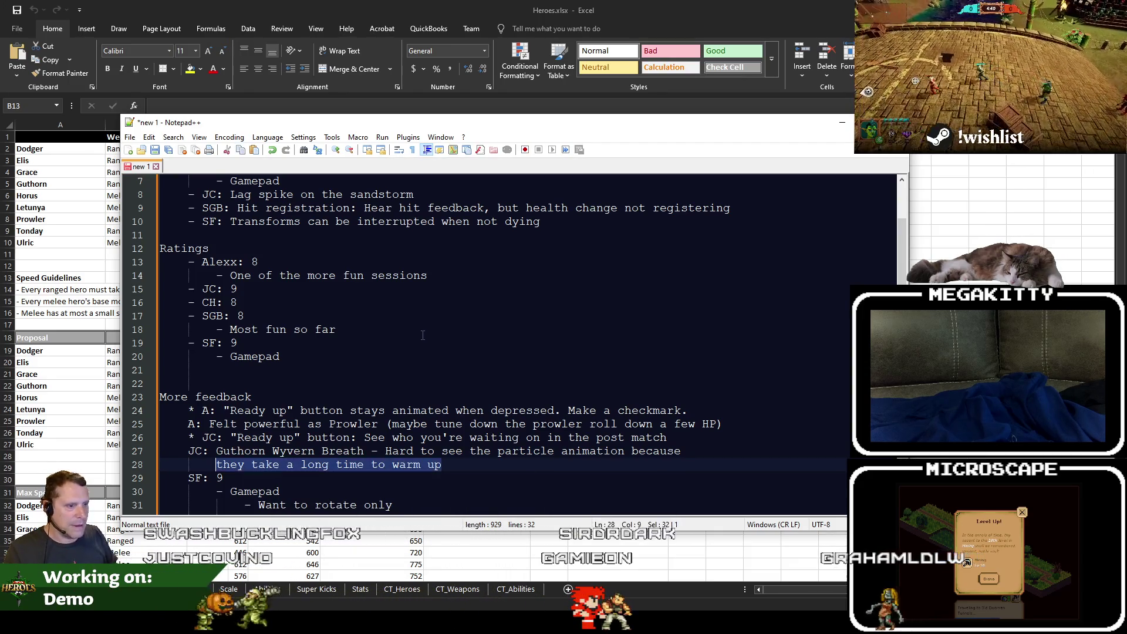
key("Up")
key("Home")
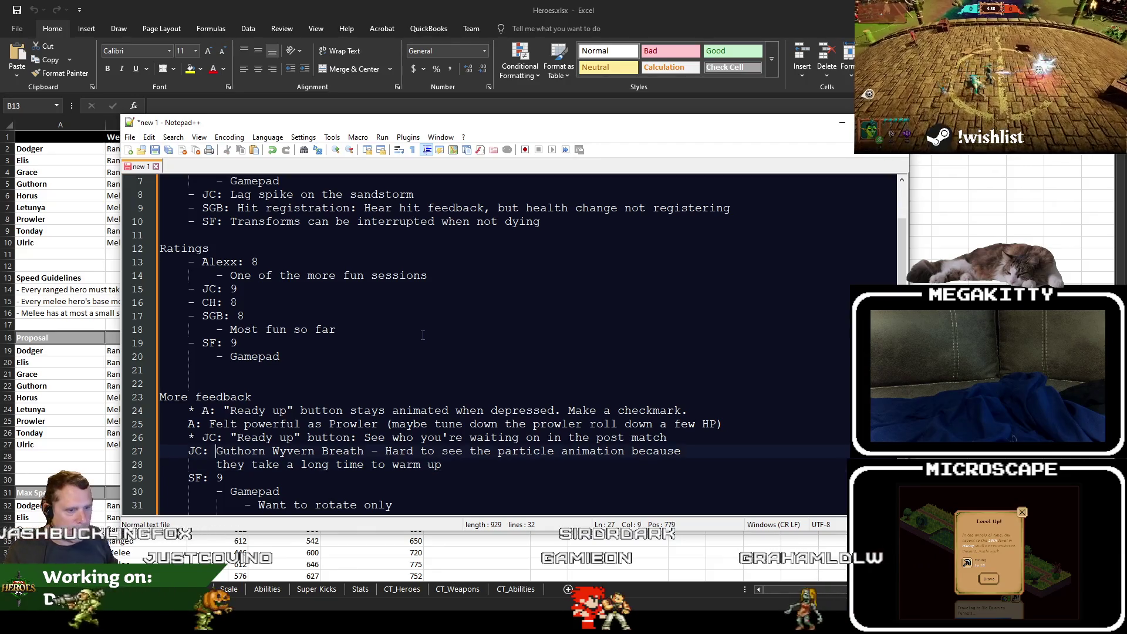
key("shift+Up")
key("shift+Home")
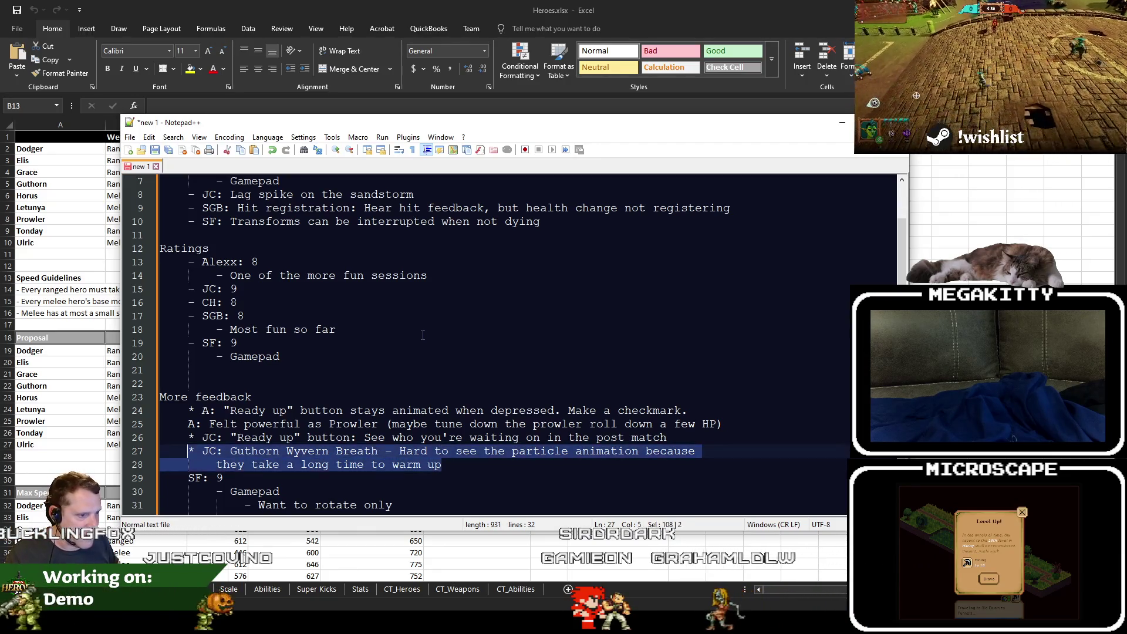
key("End")
key("Down")
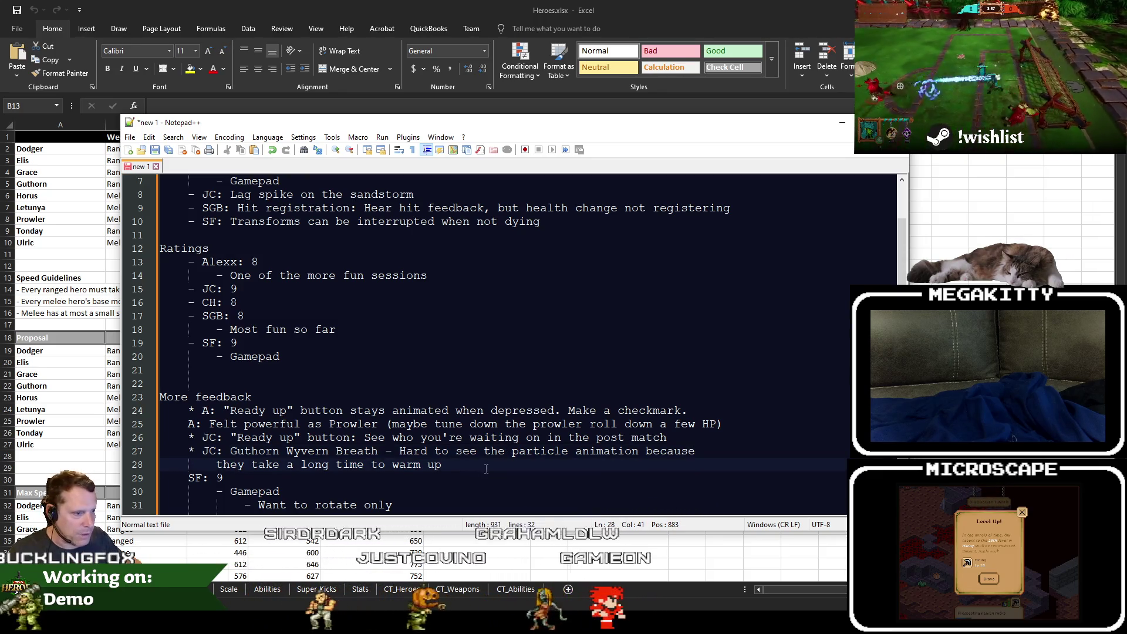
scroll(455, 439, "down", 1)
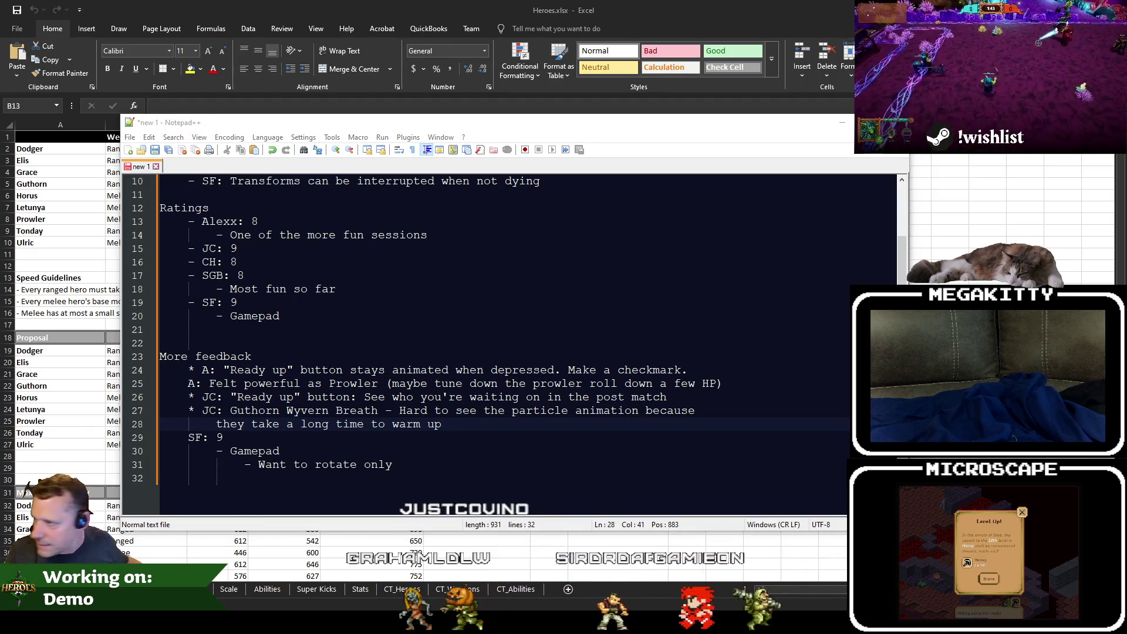
Insert the 'SGB: Dying too quickly (even as Horus)' line above SF's entry with a new line after it.
left_click(359, 479)
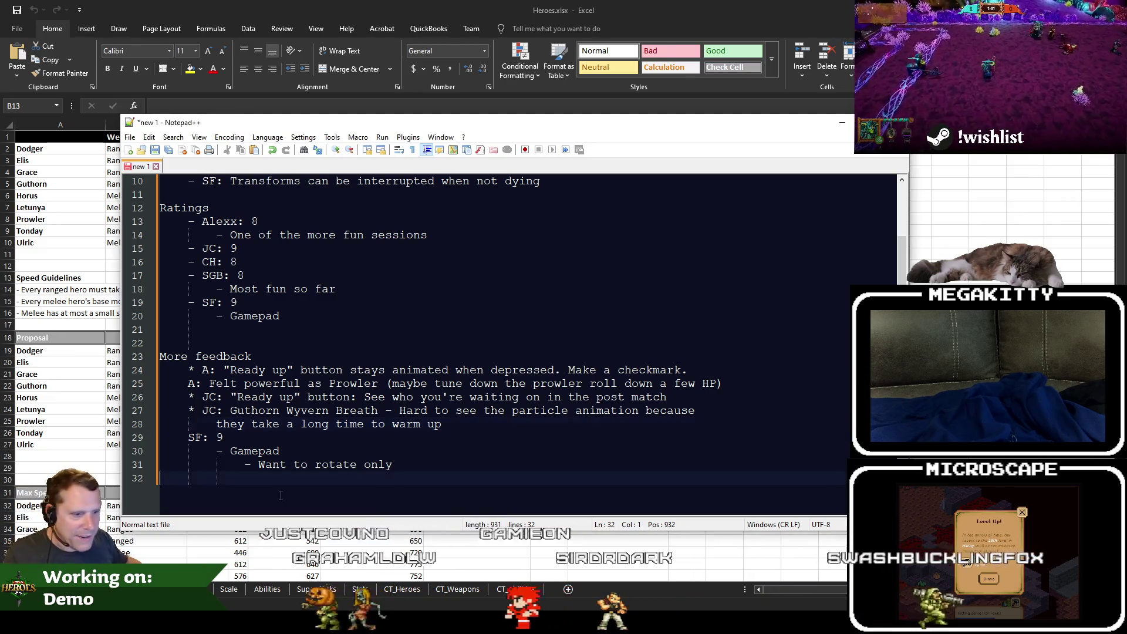
key("Tab")
key("Up")
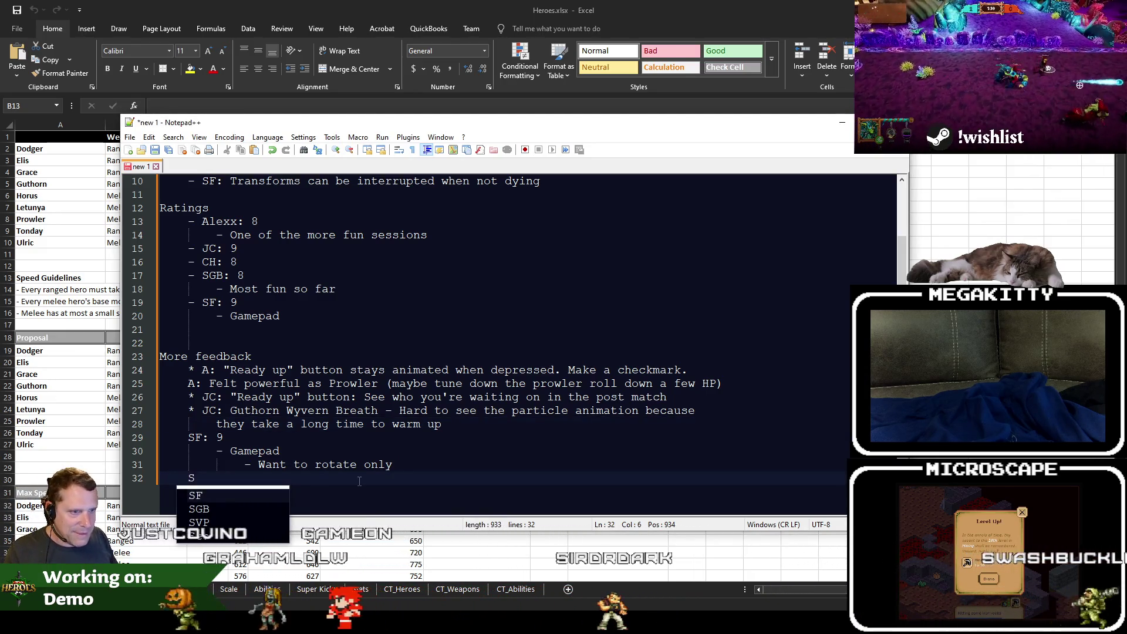
key("Up")
key("Up")
key("Return")
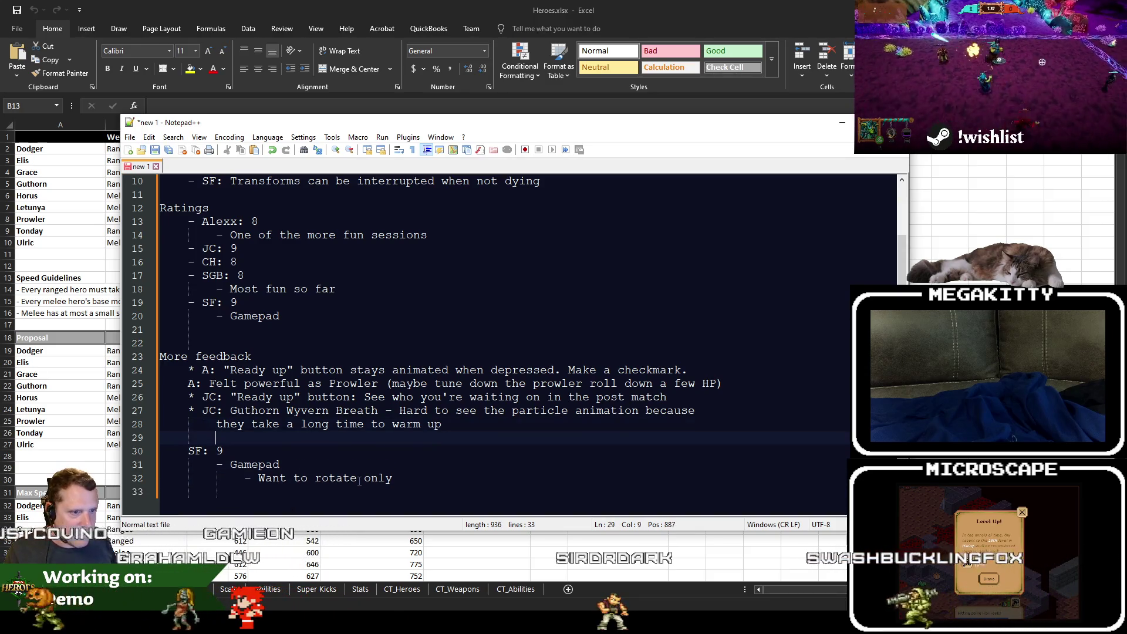
key("Up")
type("SGB:")
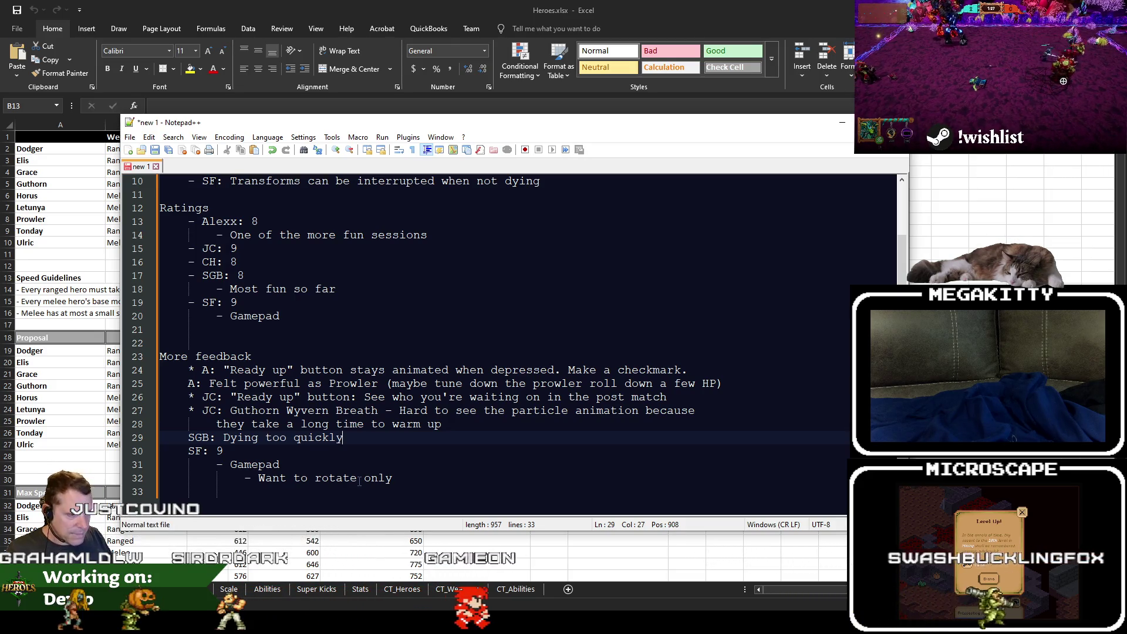
type("(even a sHors")
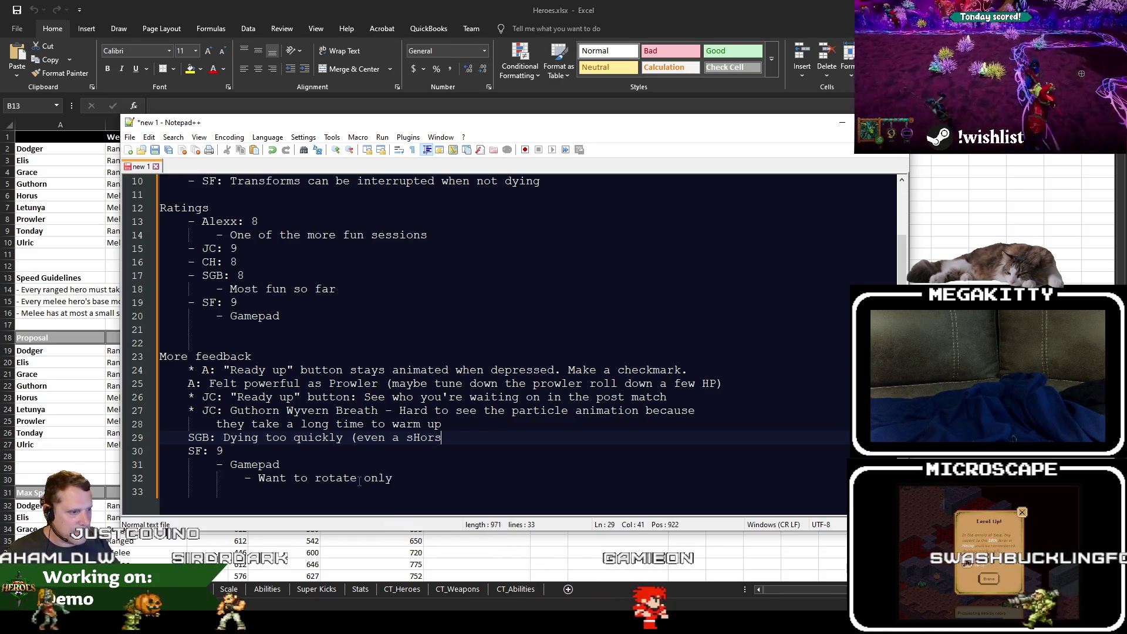
key("BackSpace")
key("BackSpace")
key("BackSpace")
key("BackSpace")
key("BackSpace")
key("BackSpace")
type("s Horus)")
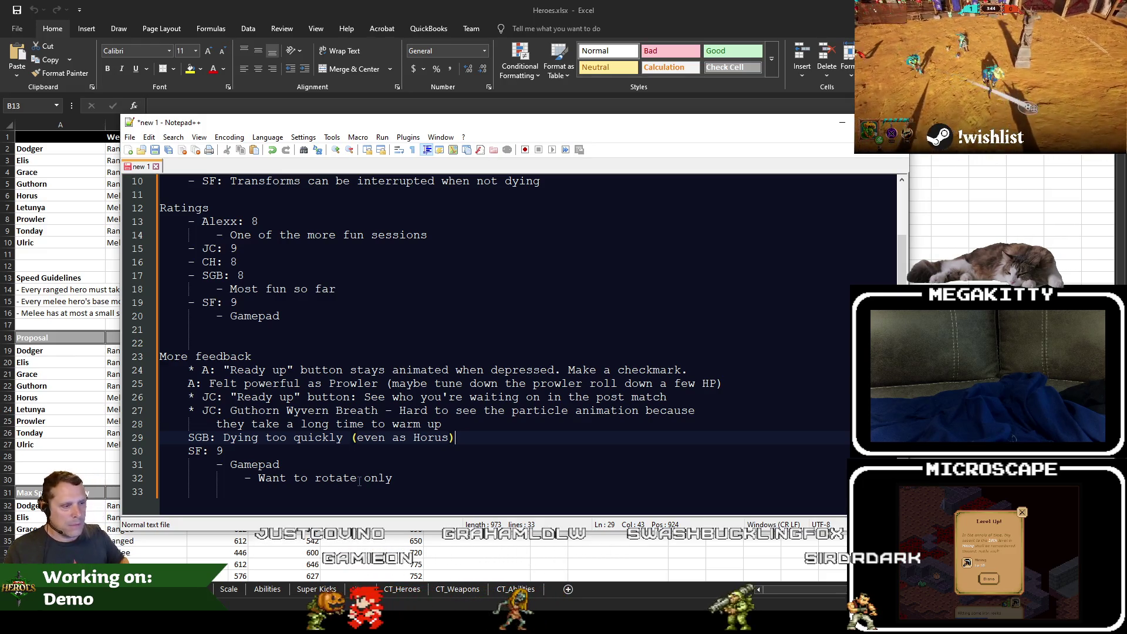
key("Return")
key("Tab")
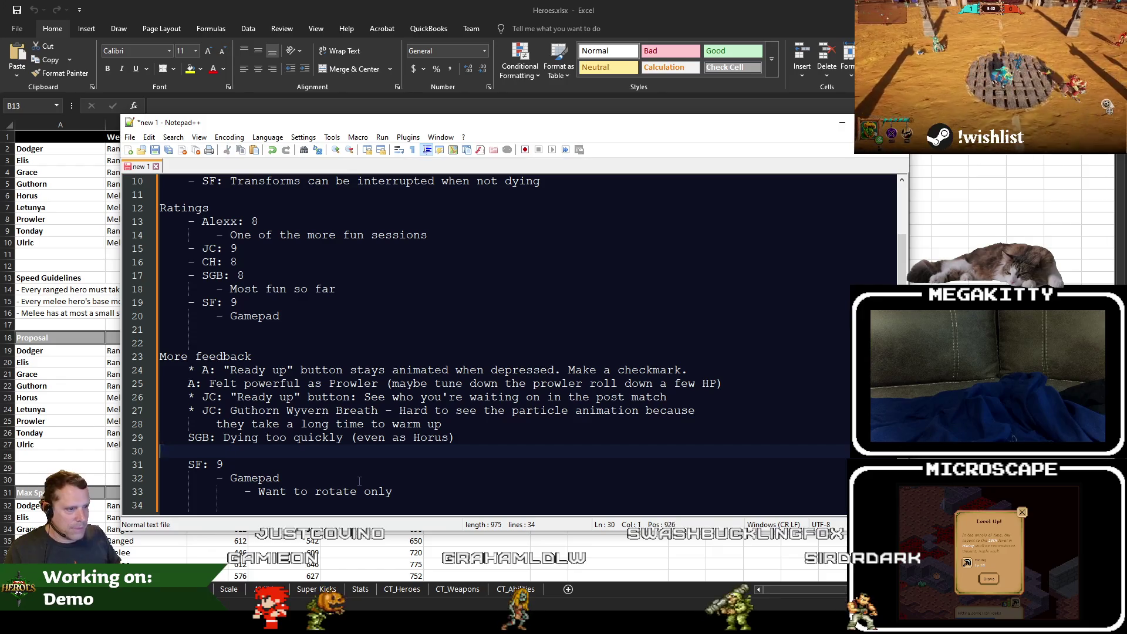
Finish SGB's crowd control note and leave a blank line before 'SF: 9'.
key("BackSpace")
type(". S")
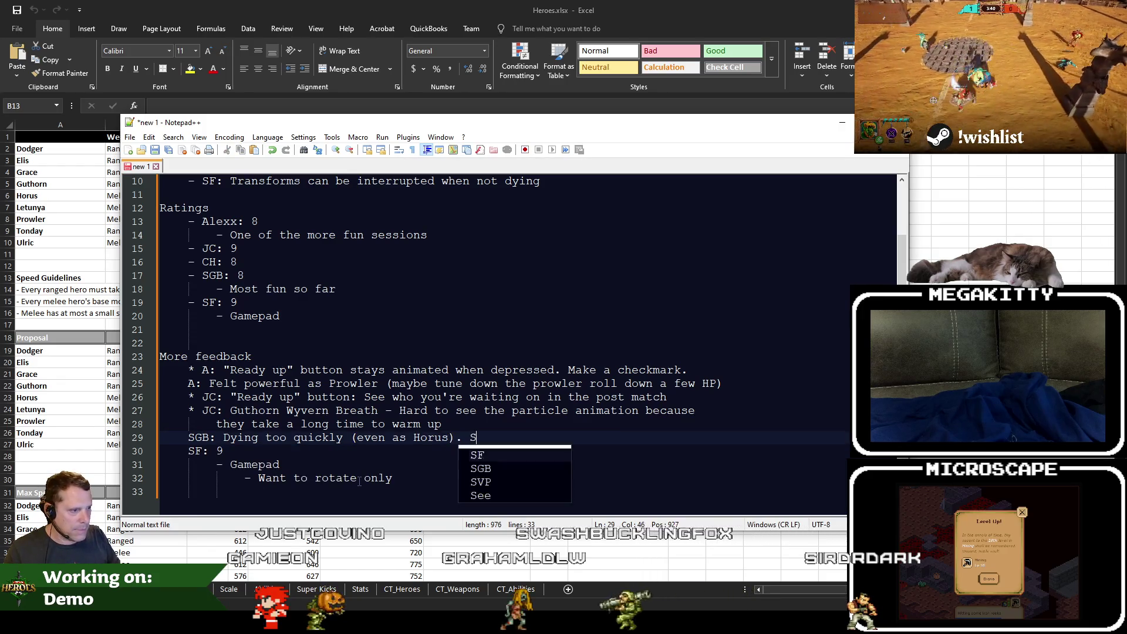
type("ome crowd contro")
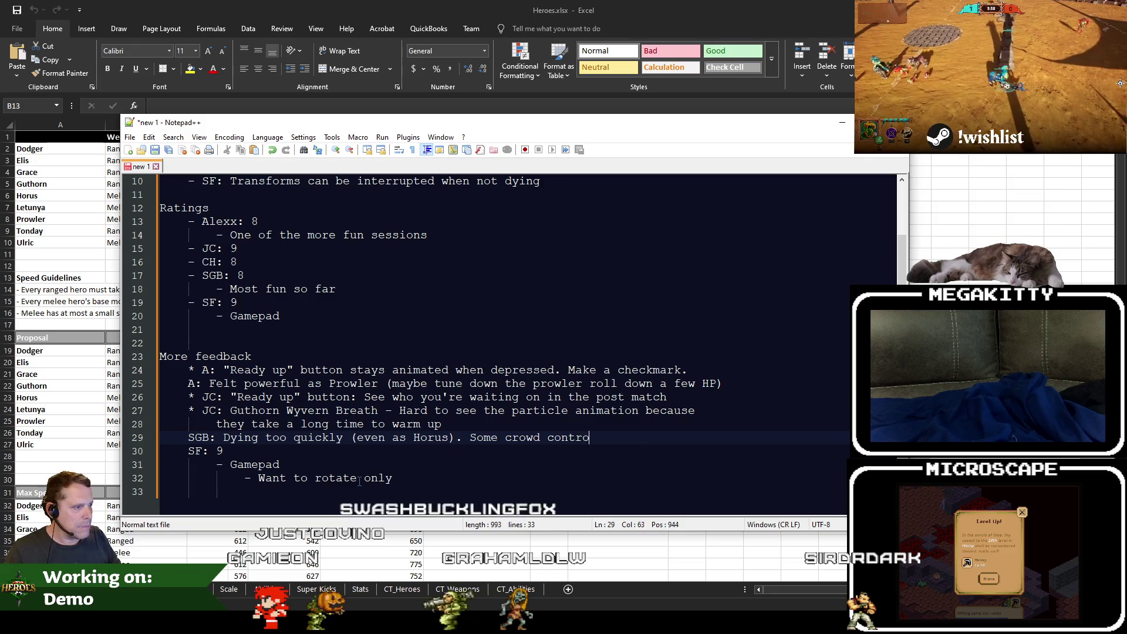
type("l abilities don'tneed to")
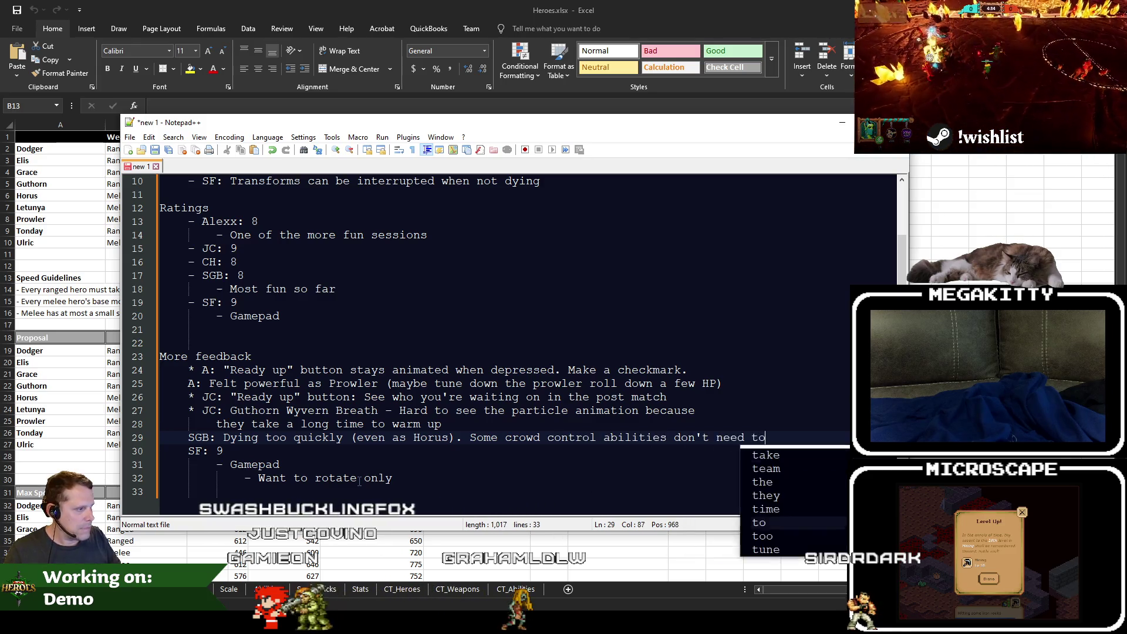
type(" deal high damage")
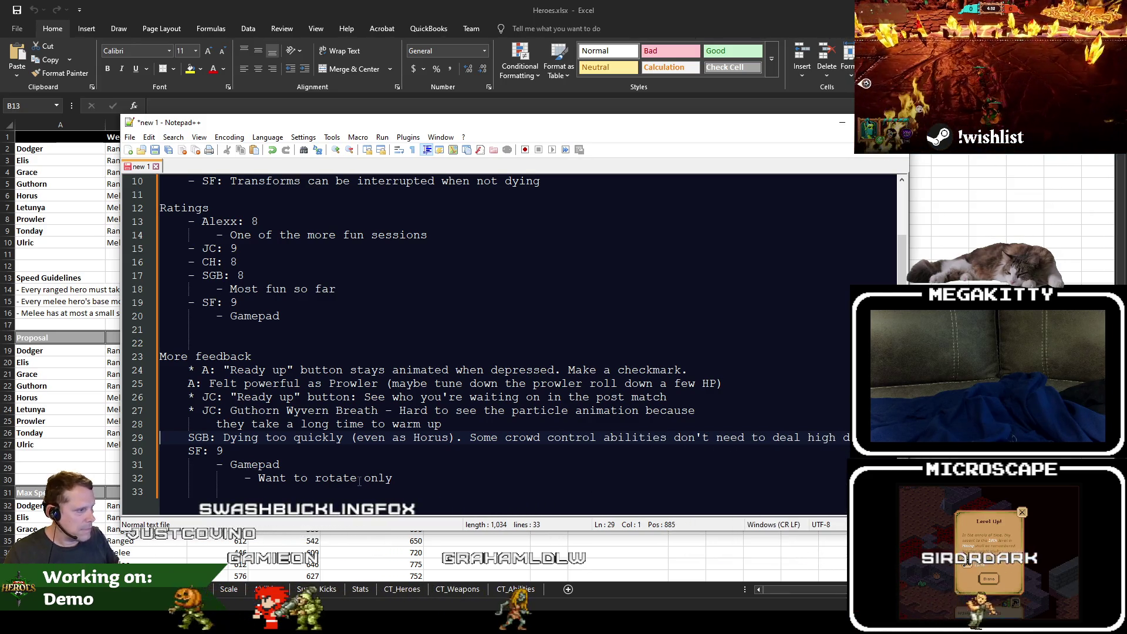
key("Right")
key("Return")
key("Up")
key("Tab")
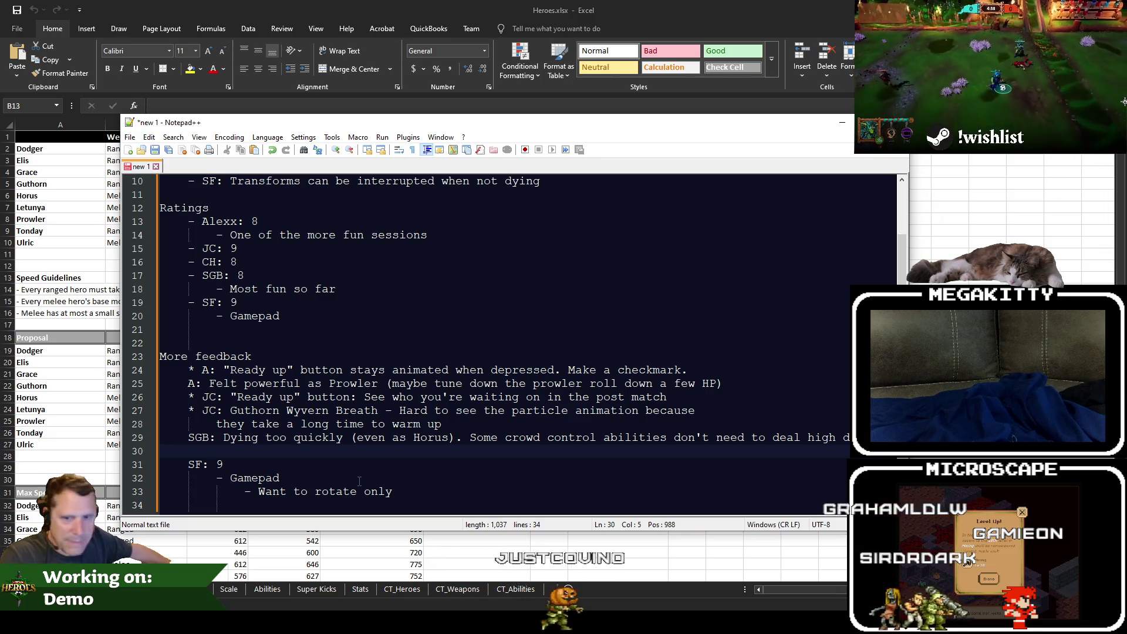
scroll(320, 386, "up", 3)
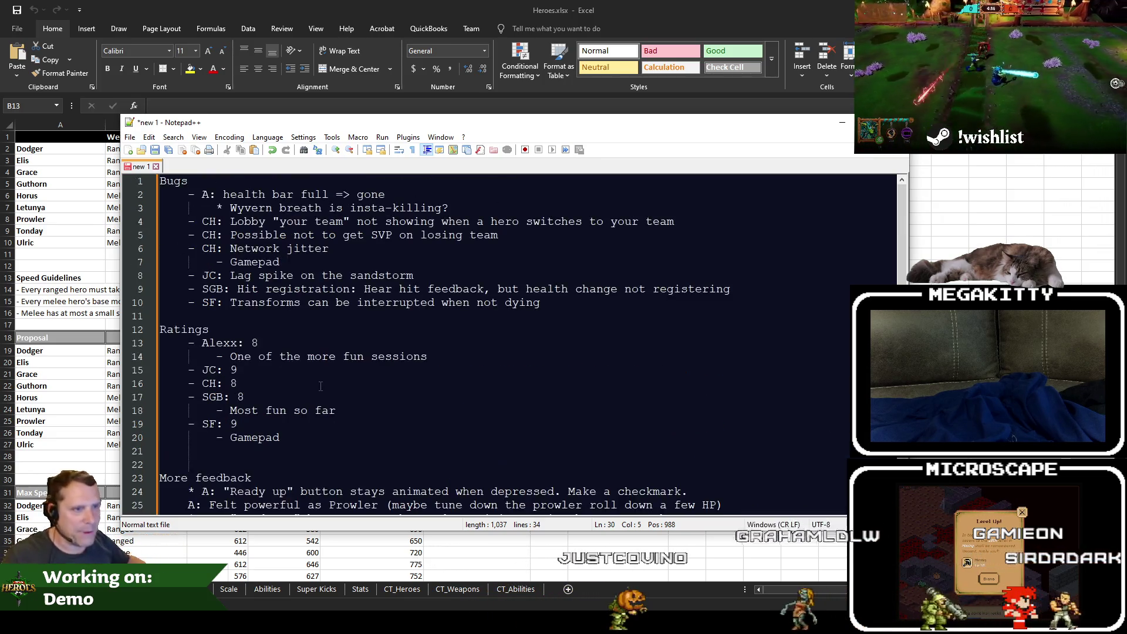
scroll(319, 386, "down", 4)
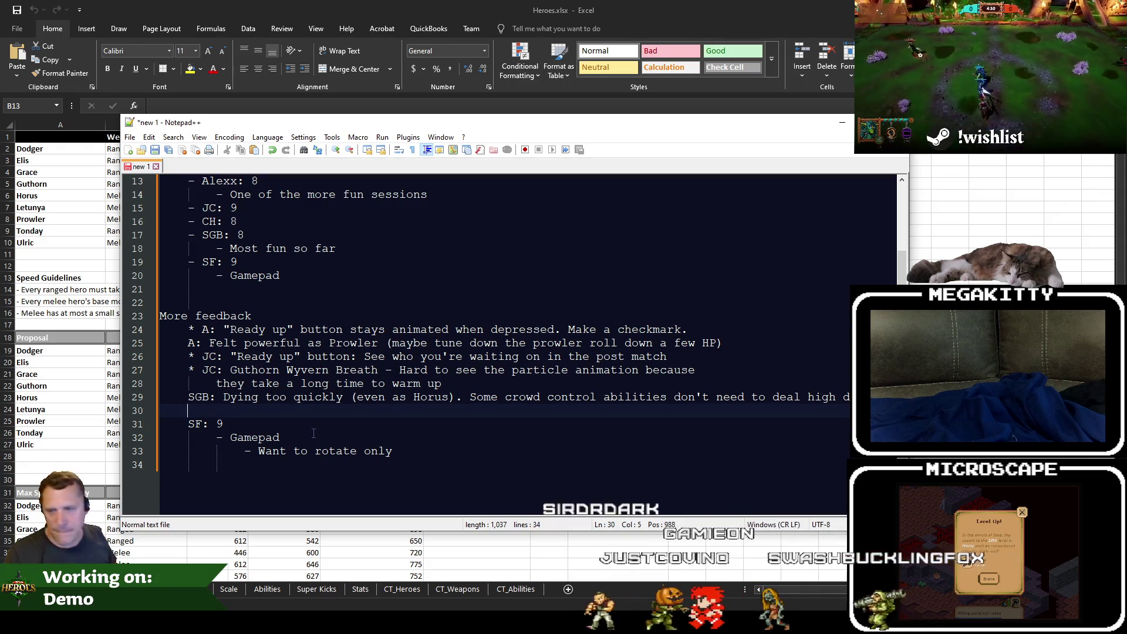
type("S")
Delete the trial SF lines so 'SF: 9' sits directly under SGB's note.
key("BackSpace")
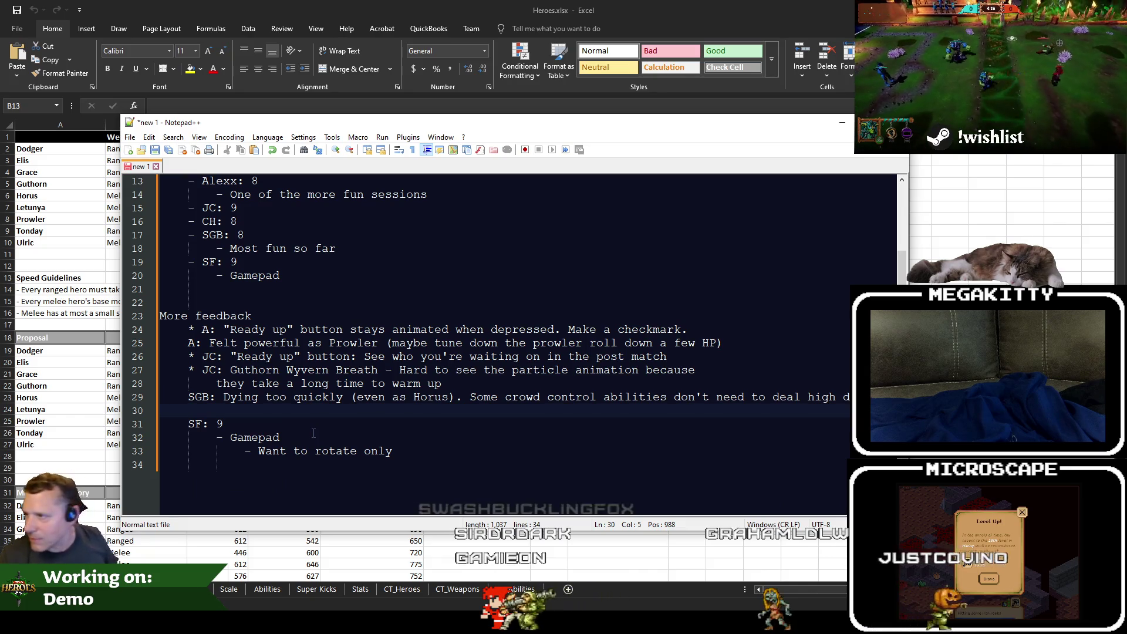
type("SF:")
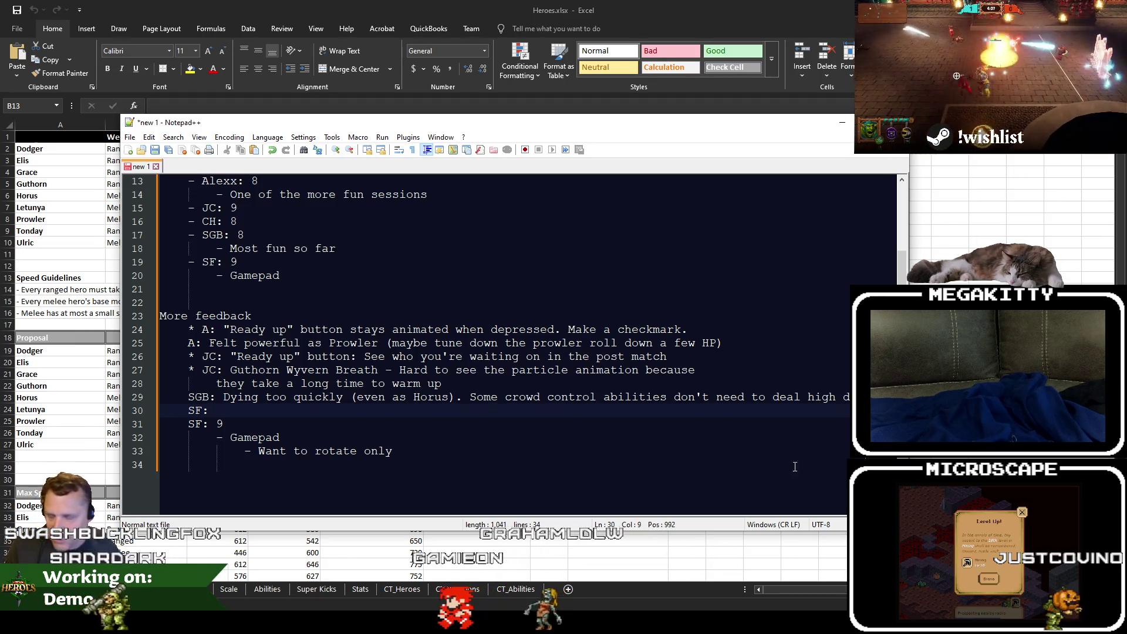
key("BackSpace")
key("BackSpace")
key("BackSpace")
key("Delete")
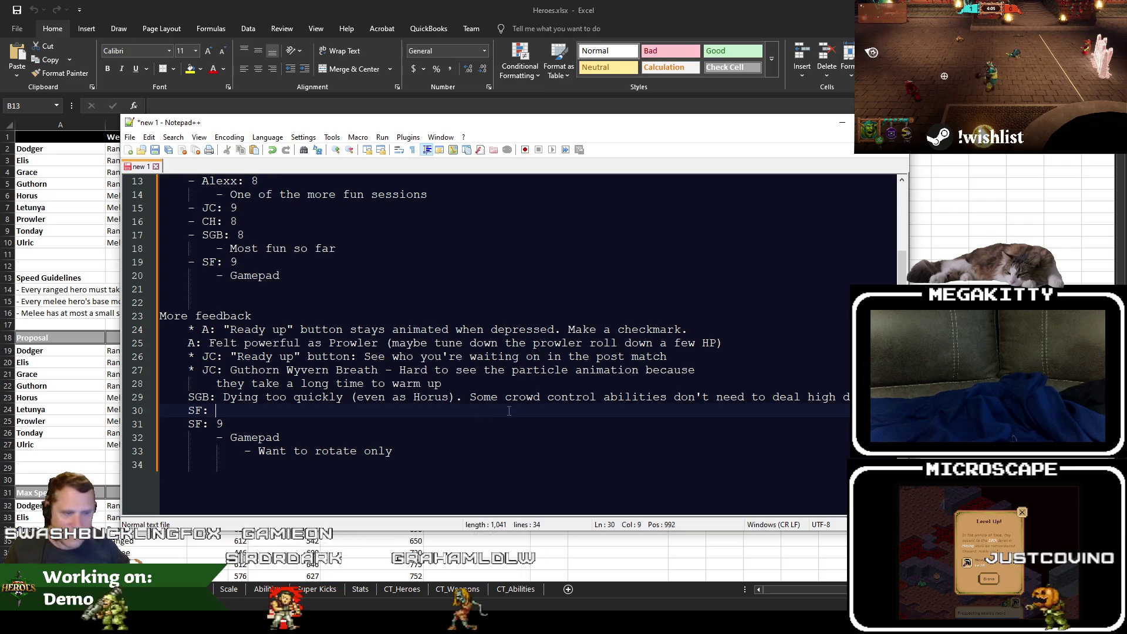
key("Left")
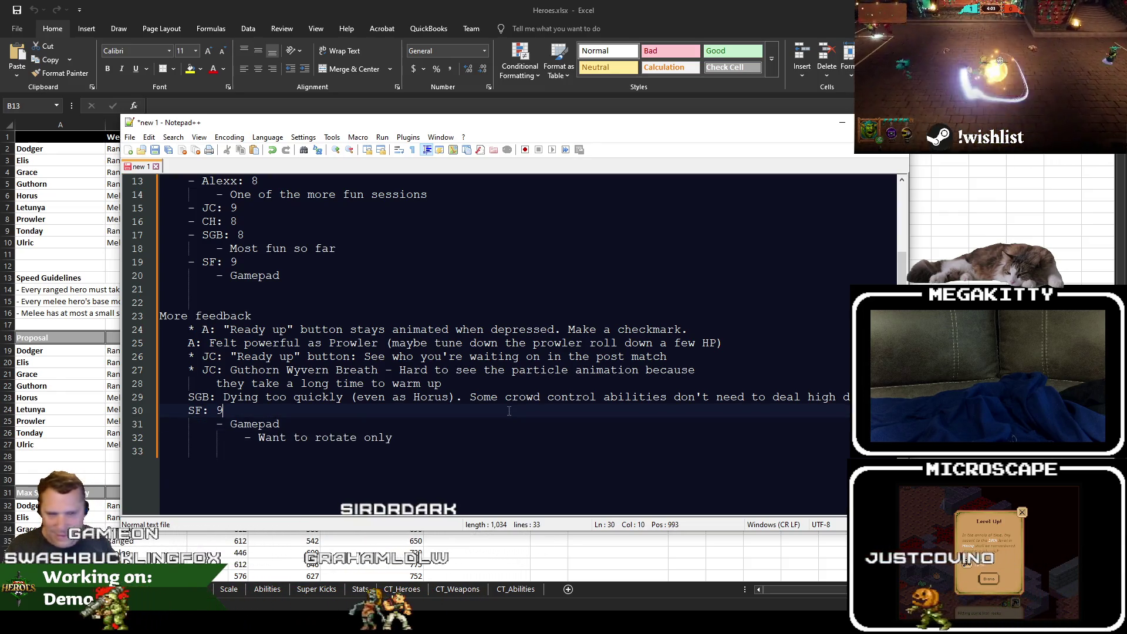
key("Return")
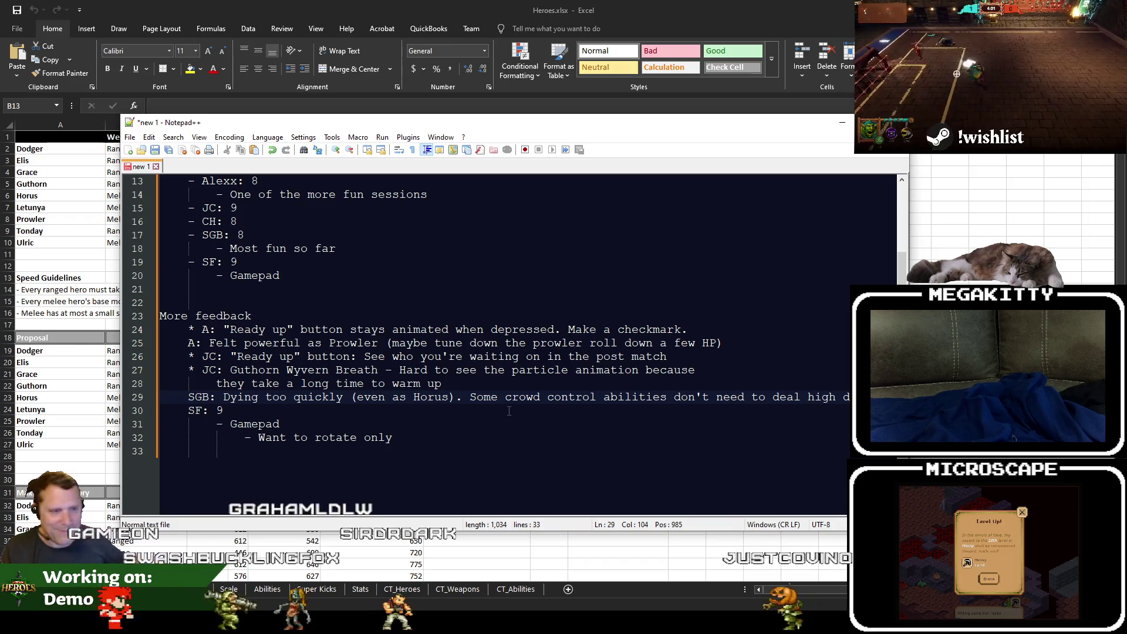
type("SF:")
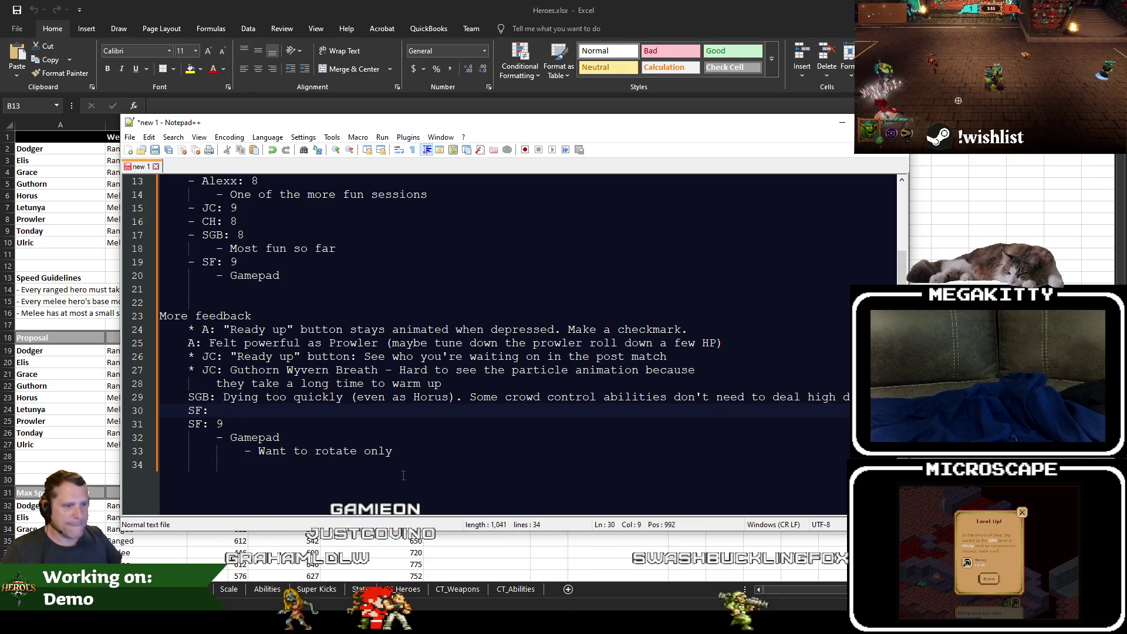
key("Home")
key("Home")
key("shift+Down")
scroll(402, 476, "up", 2)
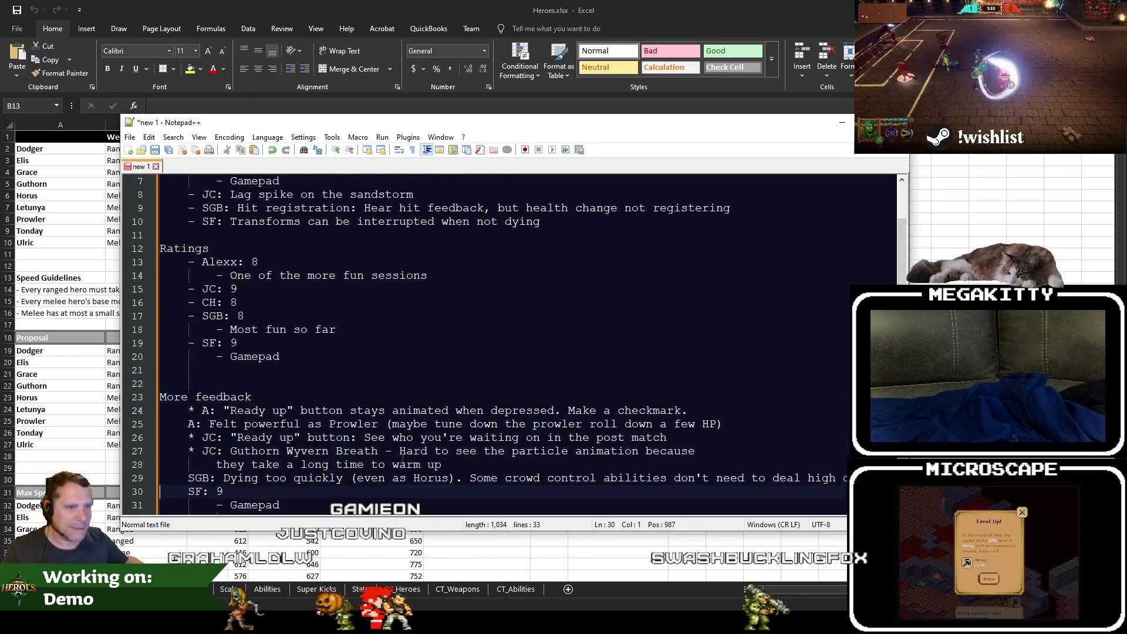
scroll(396, 467, "down", 2)
left_click(395, 464)
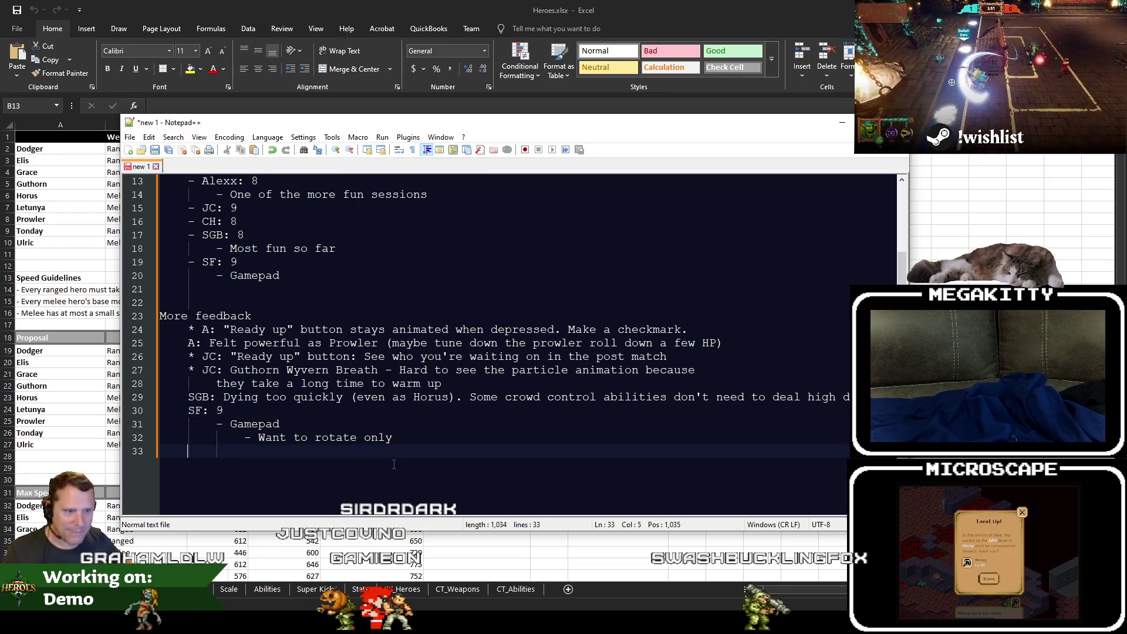
scroll(393, 465, "up", 3)
scroll(394, 464, "down", 2)
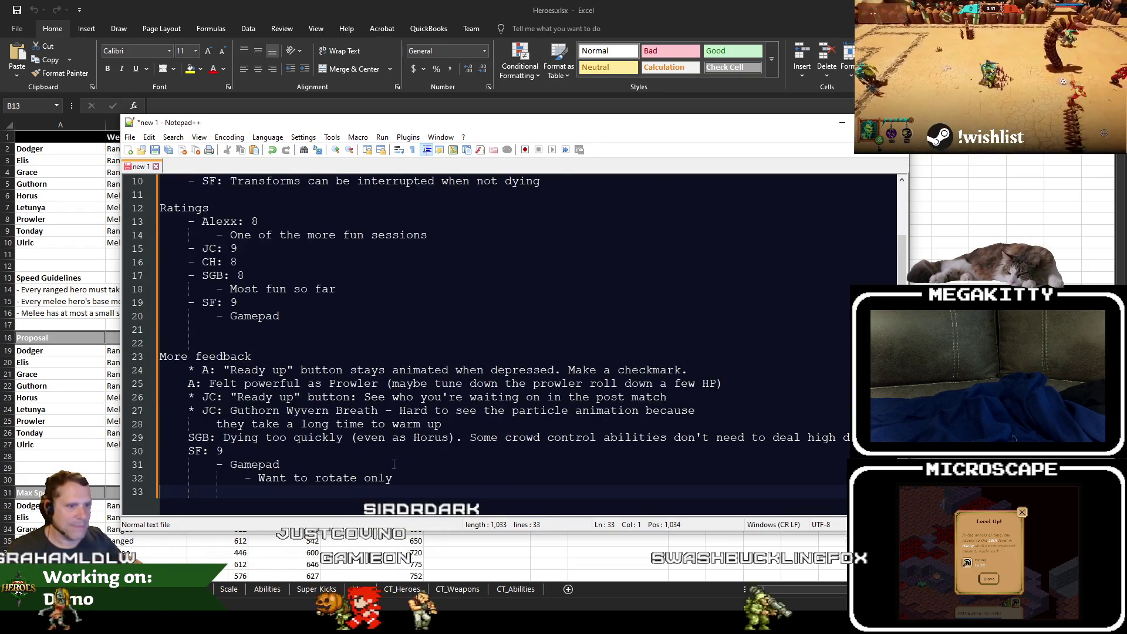
Cut the Ratings block and paste it below the More feedback section, removing the extra blank line.
left_click(298, 343)
key("BackSpace")
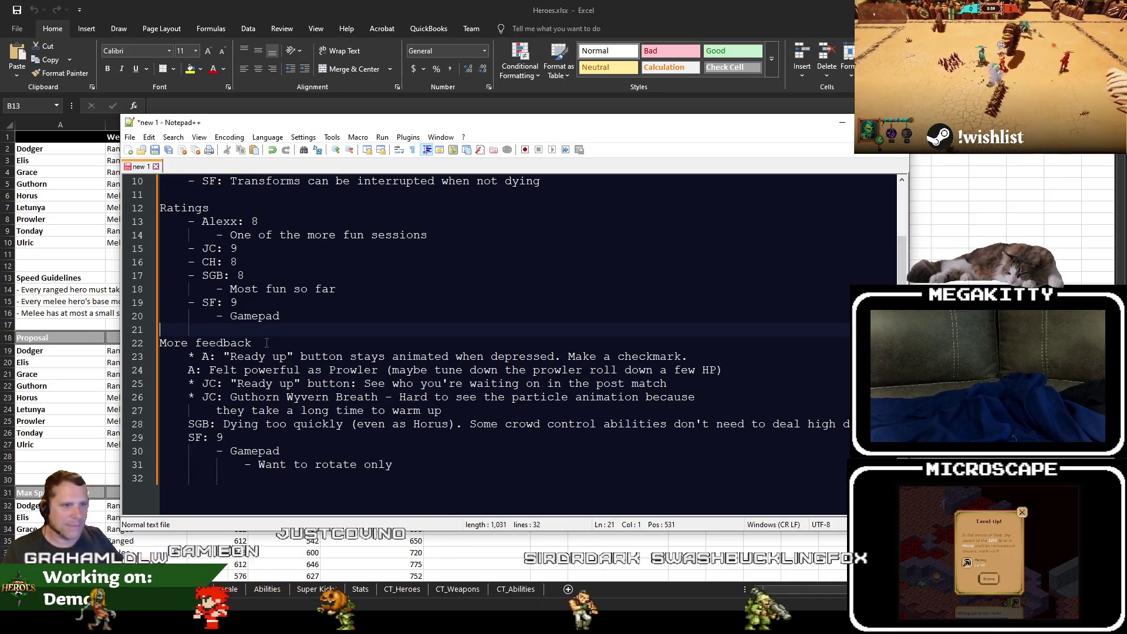
left_click(174, 195, "shift")
key("Delete")
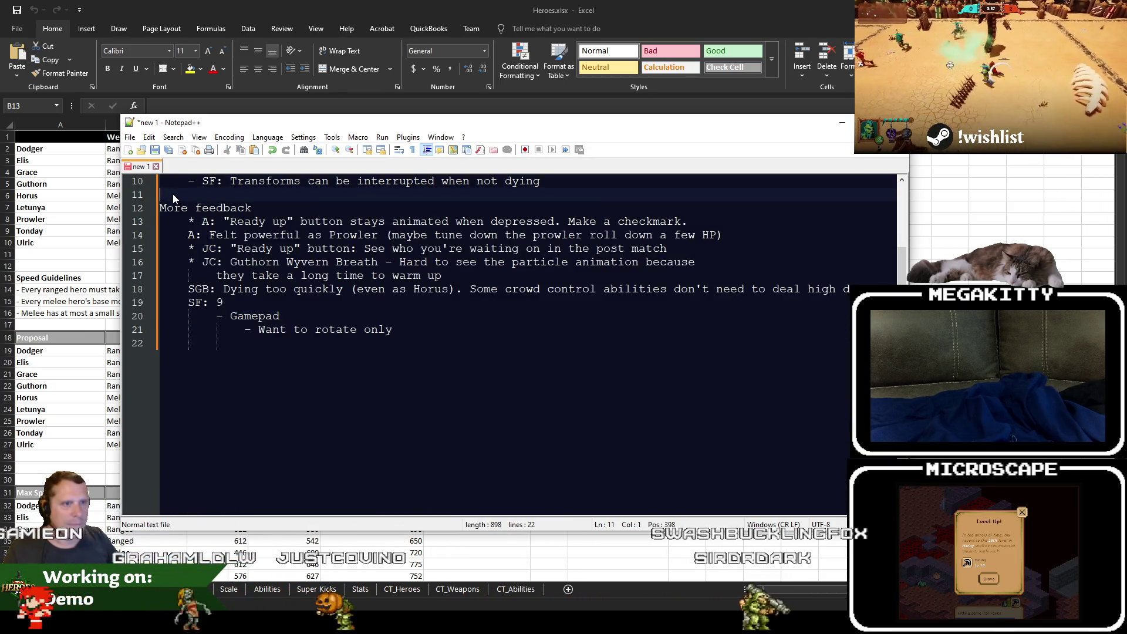
type("Ratings \t- Alexx: 8 \t\t- One of the more fun sessions \t- JC: 9 \t- CH: 8 \t- SGB: 8 \t\t- Most fun so far \t- SF: 9 \t\t- Gamepad")
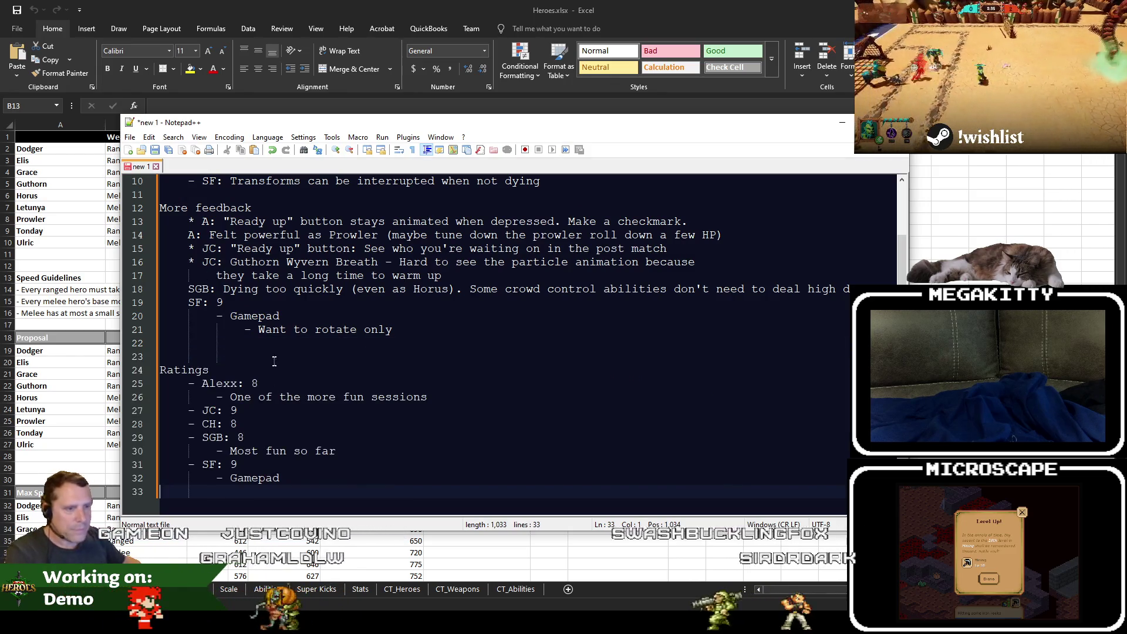
left_click(338, 487)
scroll(336, 487, "up", 2)
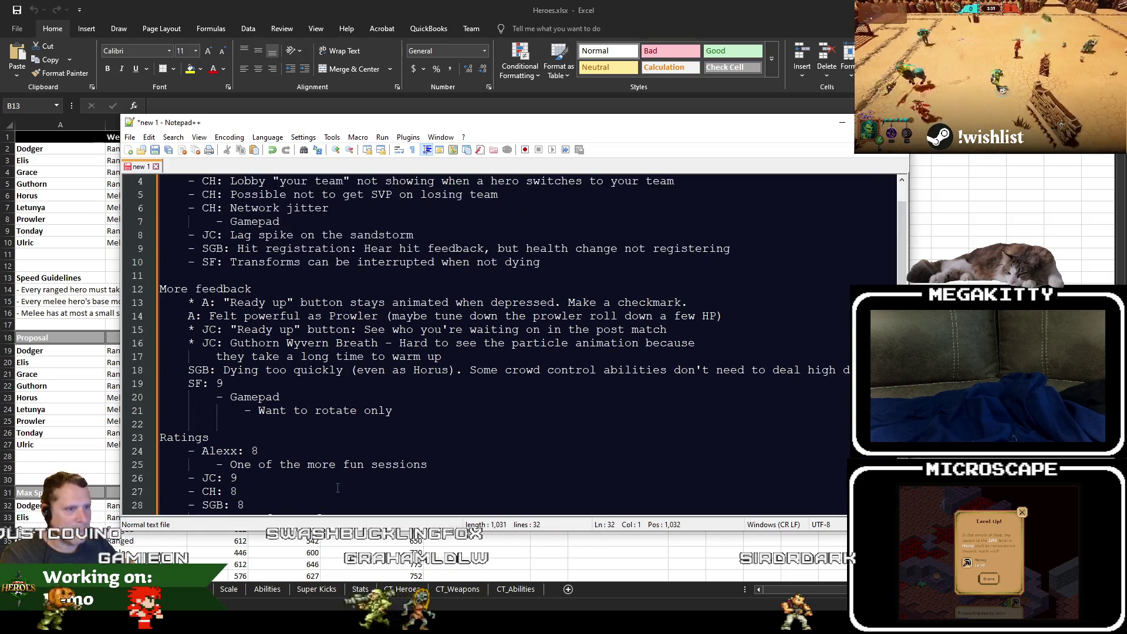
scroll(338, 487, "up", 1)
scroll(337, 487, "down", 5)
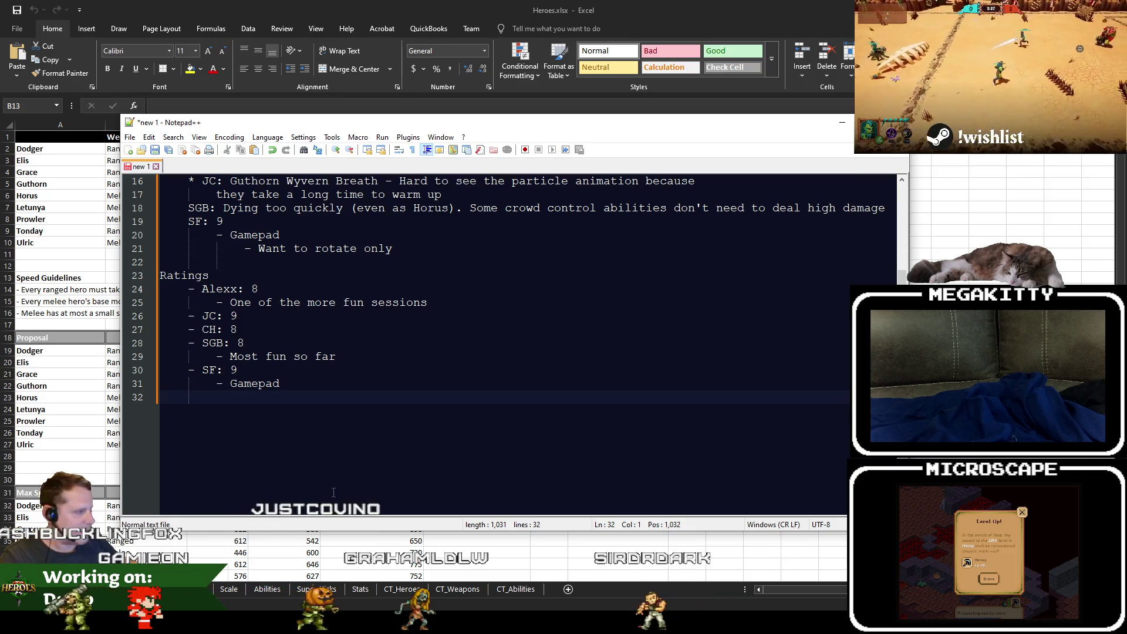
scroll(333, 492, "up", 1)
scroll(319, 487, "up", 4)
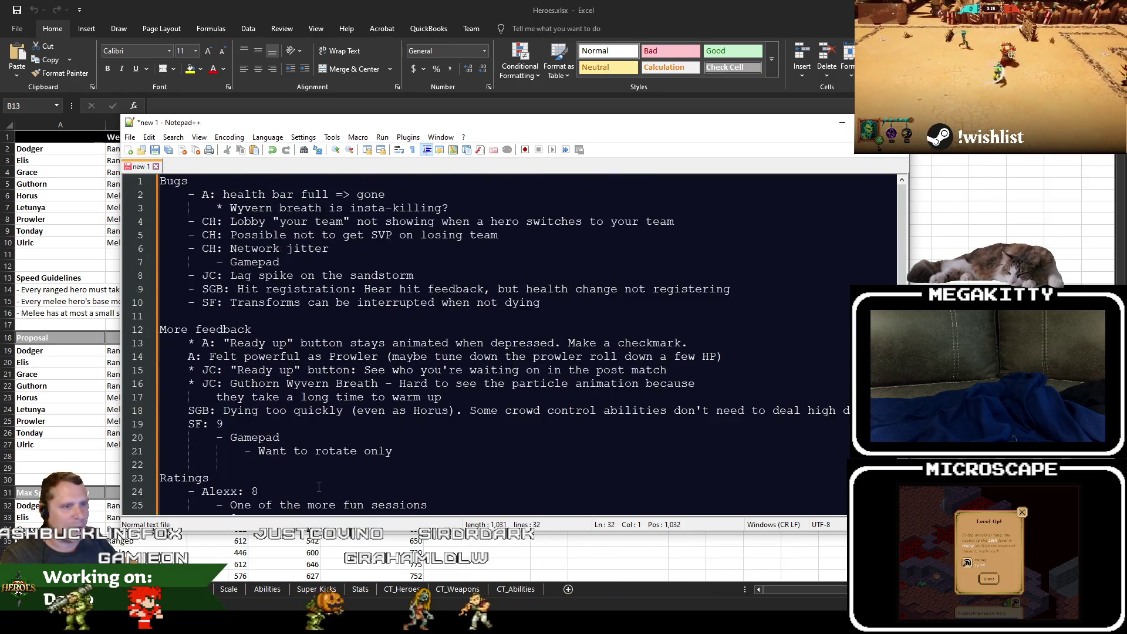
scroll(318, 486, "down", 2)
scroll(317, 485, "down", 3)
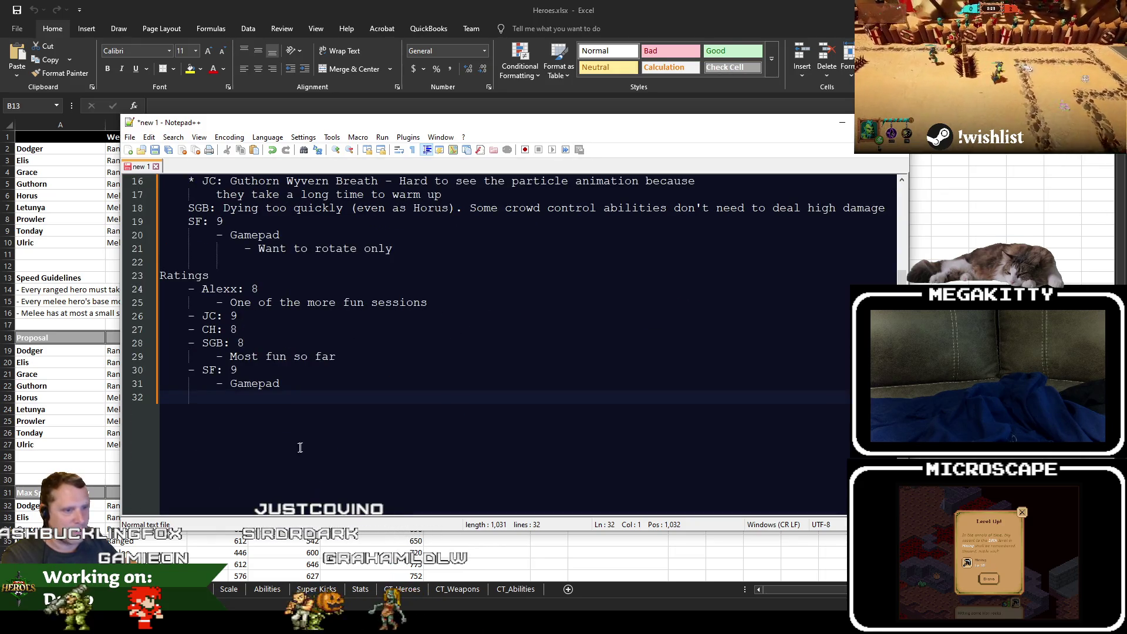
scroll(300, 448, "up", 2)
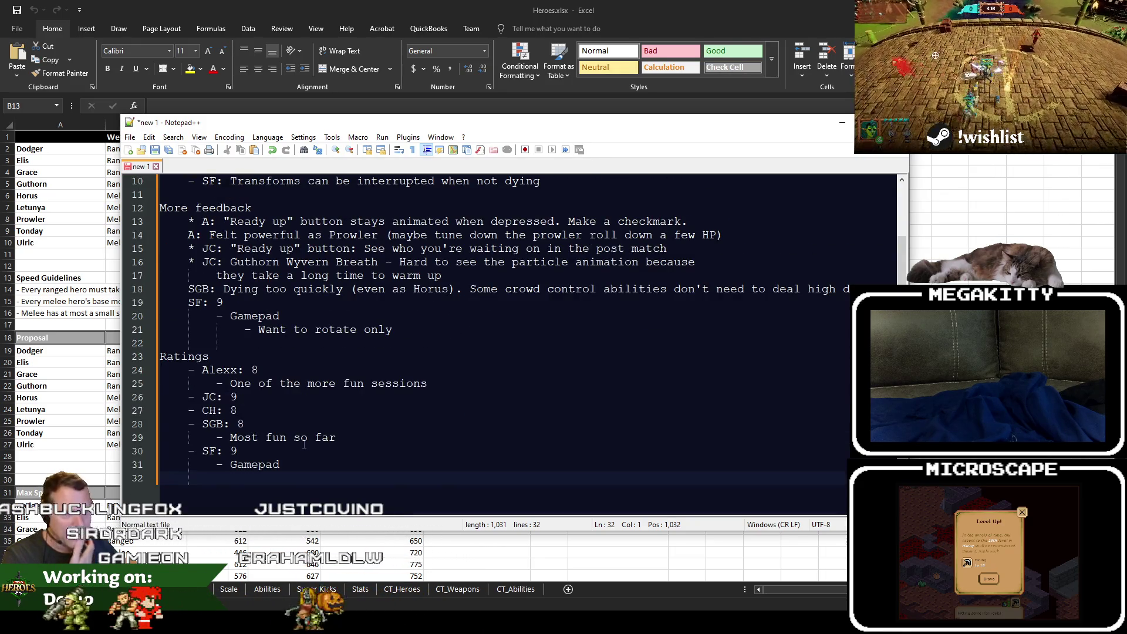
scroll(304, 447, "up", 2)
scroll(262, 471, "up", 1)
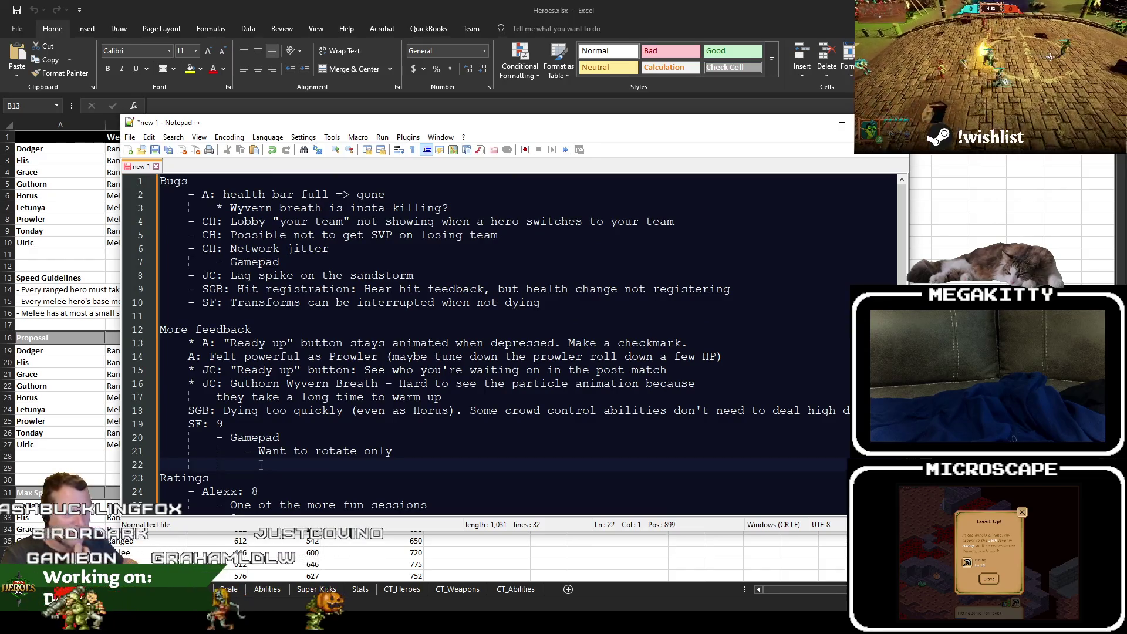
scroll(261, 466, "down", 5)
scroll(261, 465, "up", 1)
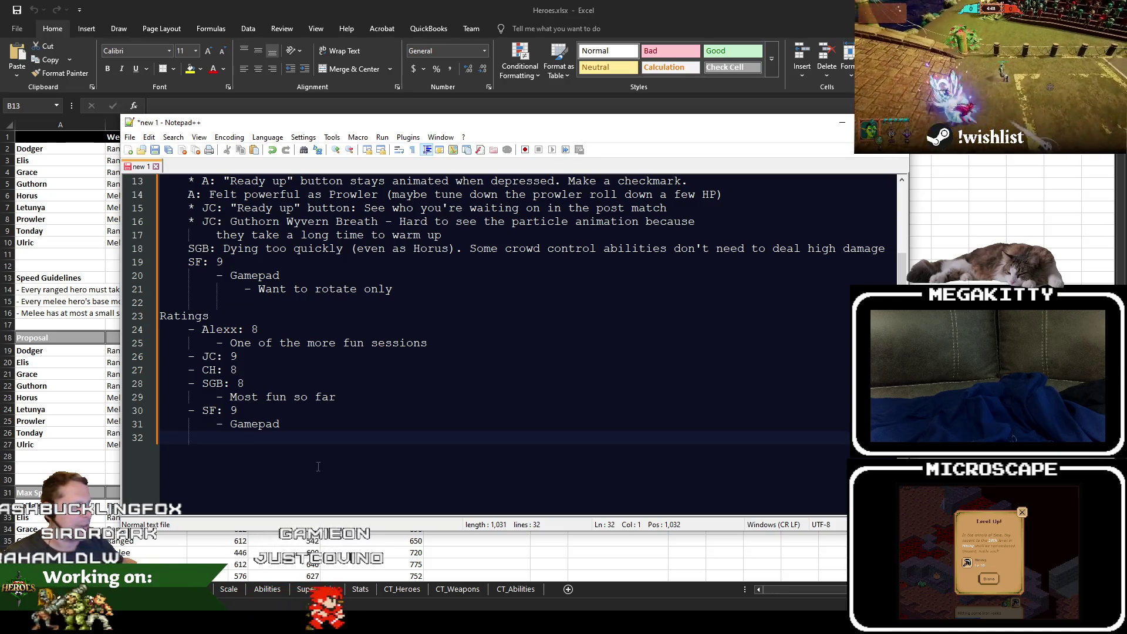
scroll(318, 466, "up", 2)
scroll(318, 466, "up", 2)
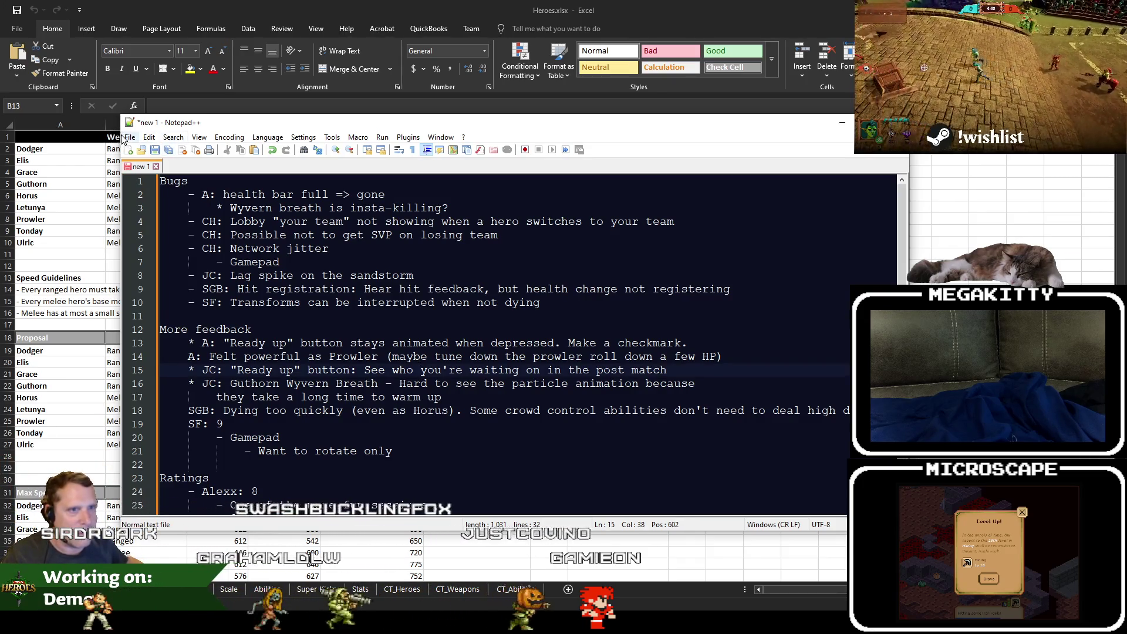
left_click(391, 343)
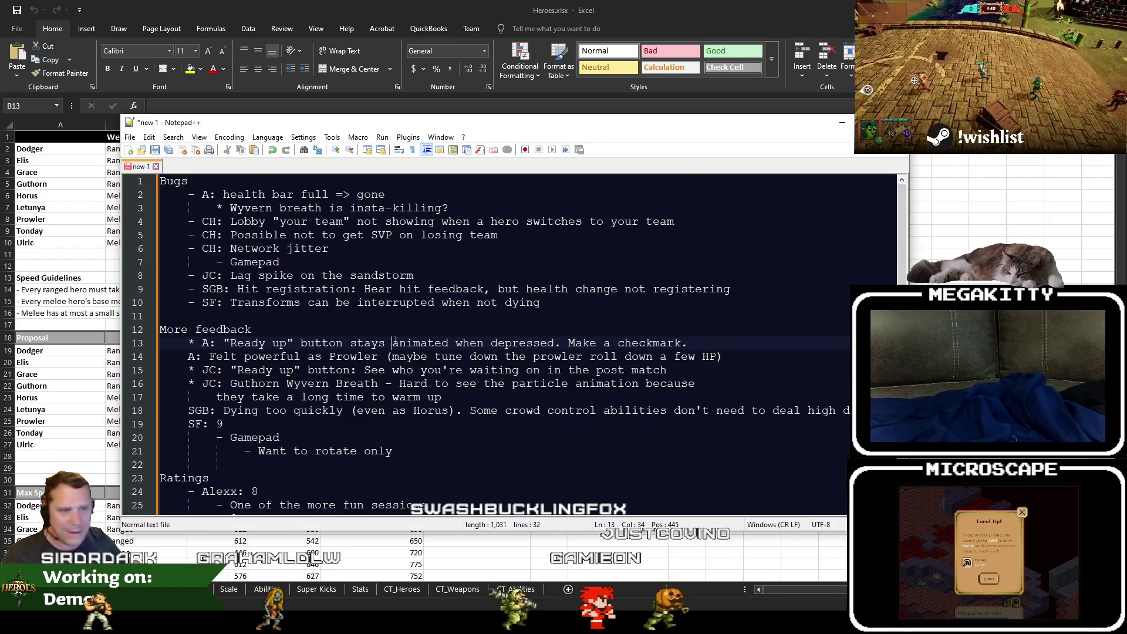
mouse_move(392, 451)
left_mouse_down()
mouse_move(285, 384)
mouse_move(176, 185)
left_mouse_up()
left_click(354, 435)
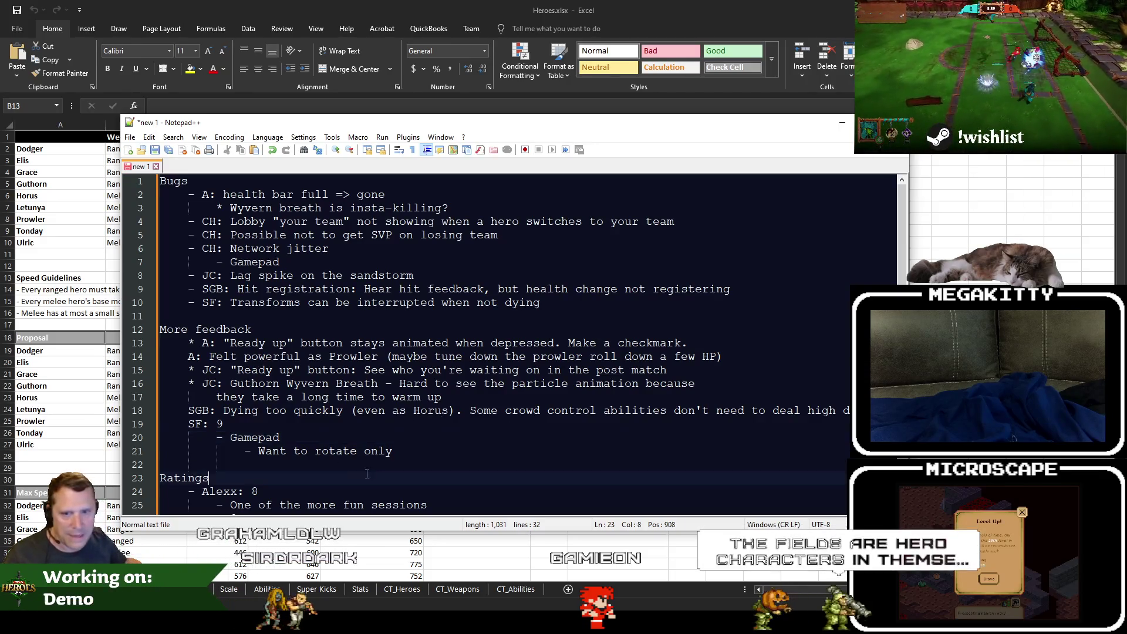
left_click(299, 423)
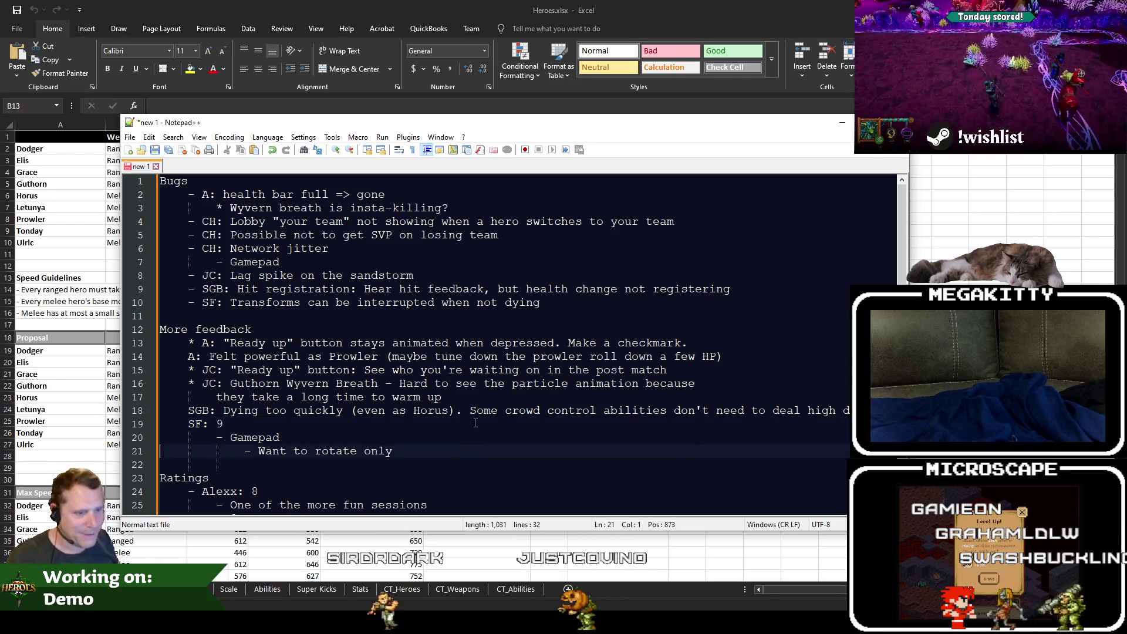
key("Home")
key("Up")
key("Up")
key("Up")
key("Up")
key("Up")
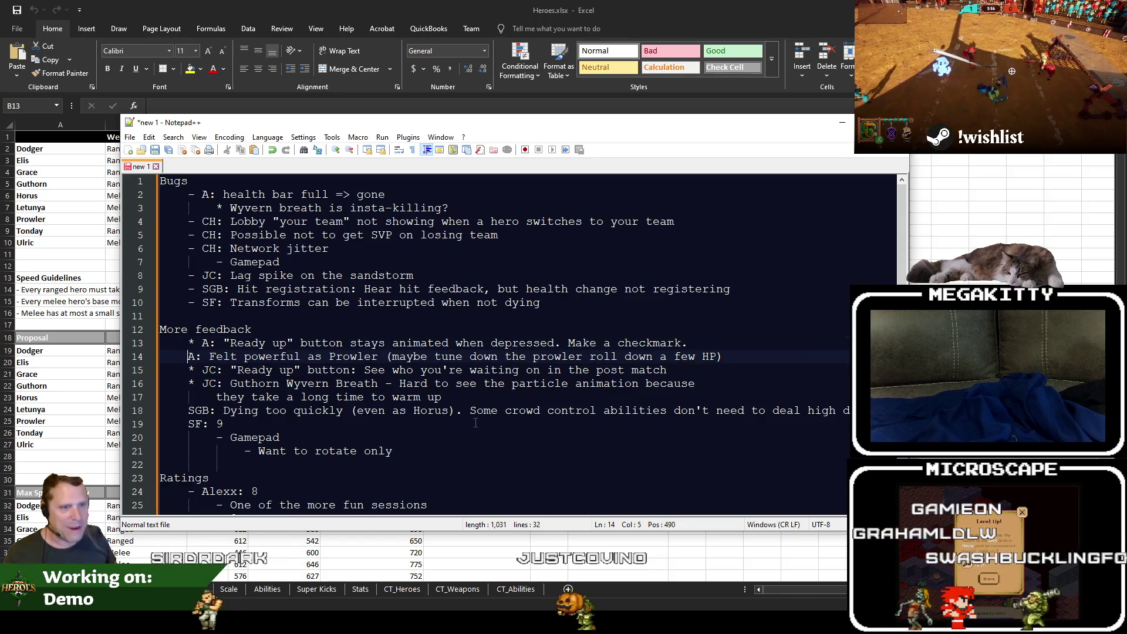
key("Down")
key("Down")
key("Down")
key("Down")
key("Down")
key("Down")
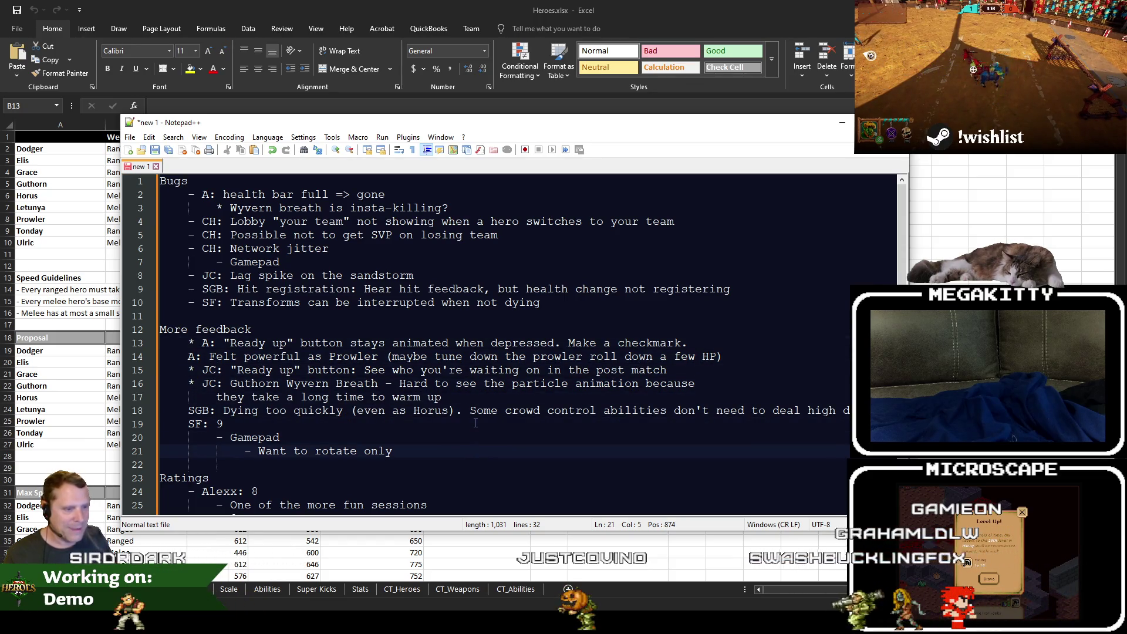
scroll(475, 424, "down", 4)
scroll(503, 399, "up", 4)
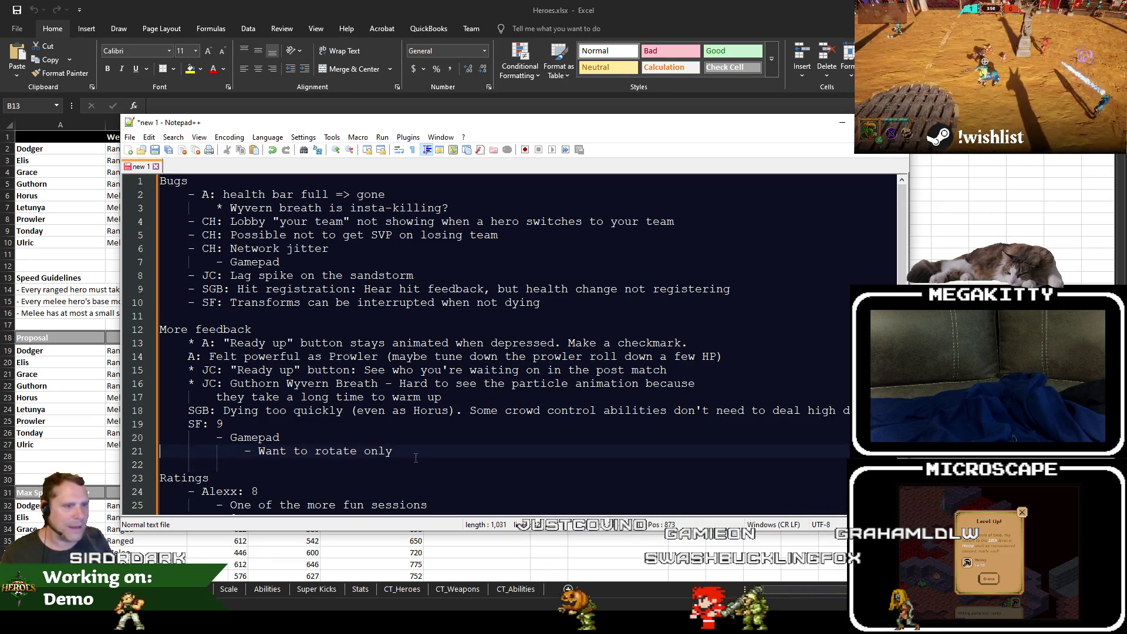
key("Up")
key("Up")
key("Up")
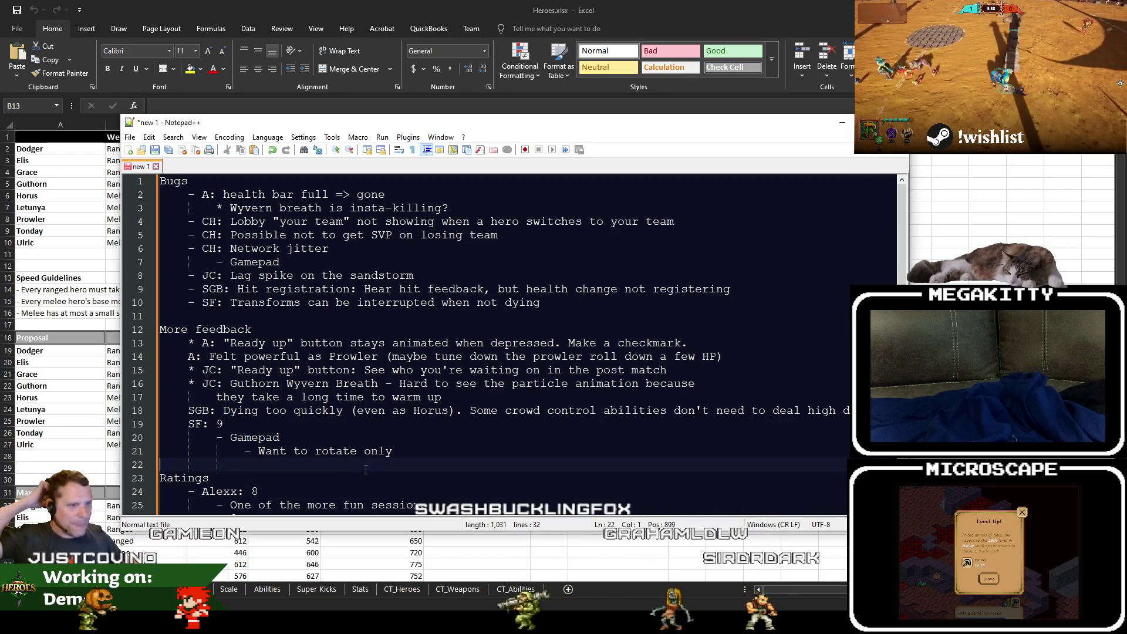
scroll(430, 414, "down", 1)
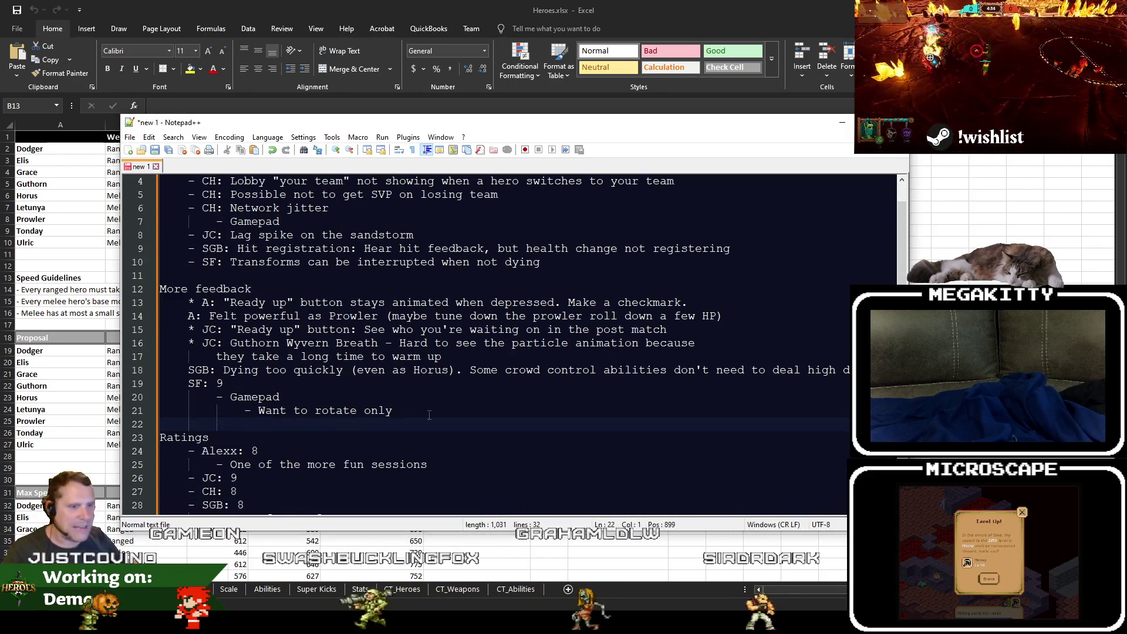
scroll(430, 415, "down", 2)
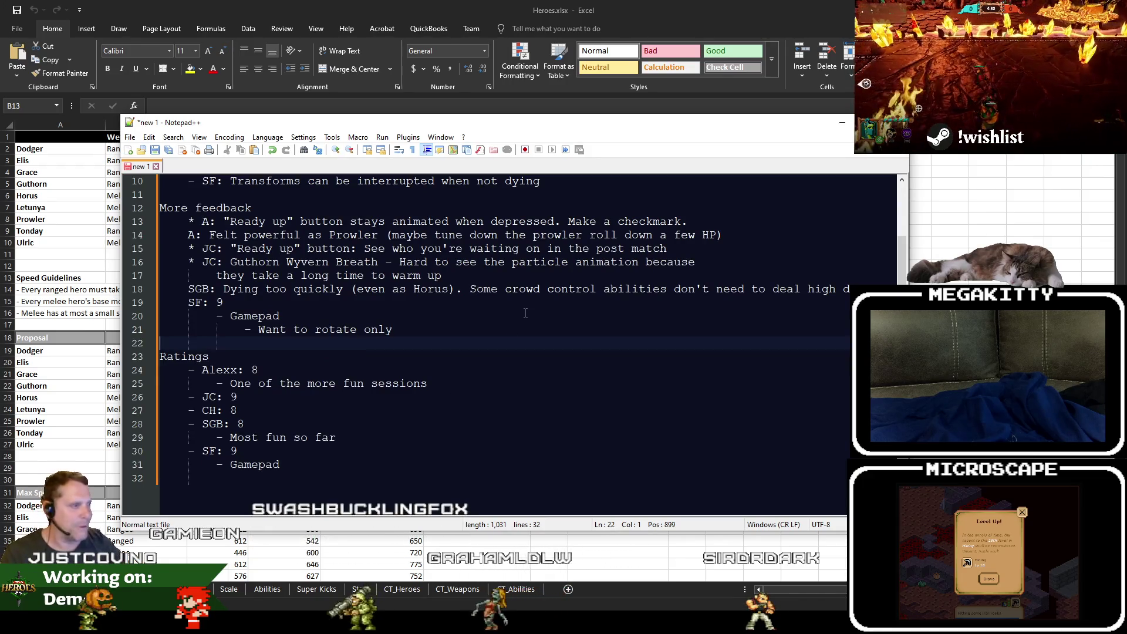
scroll(525, 313, "up", 3)
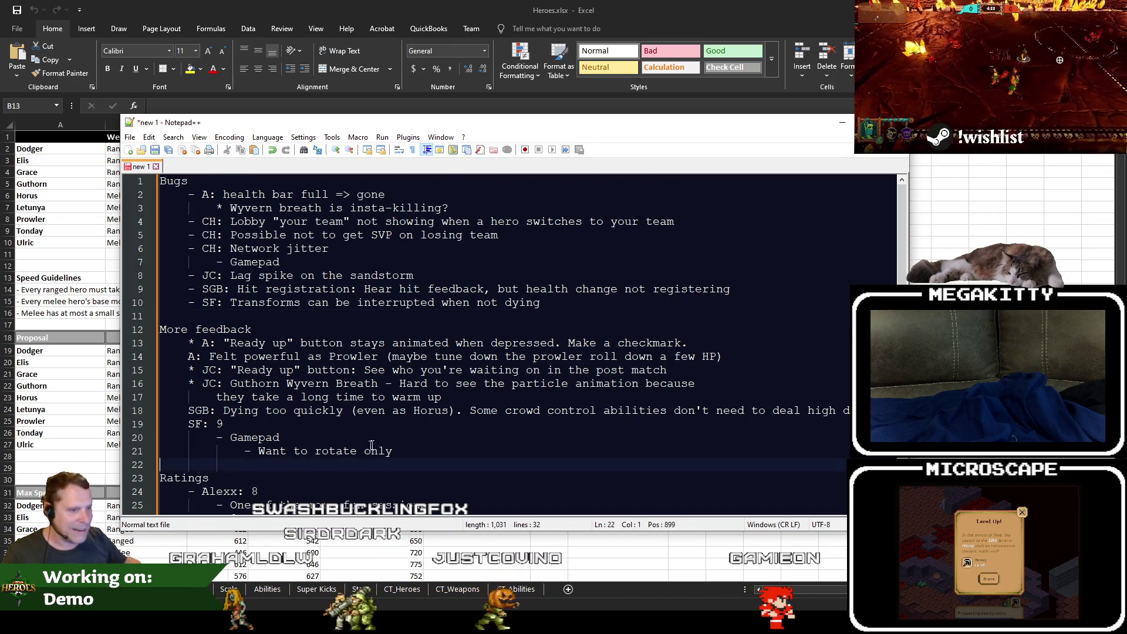
scroll(371, 446, "down", 4)
left_click(402, 452)
scroll(402, 451, "up", 2)
scroll(402, 451, "up", 2)
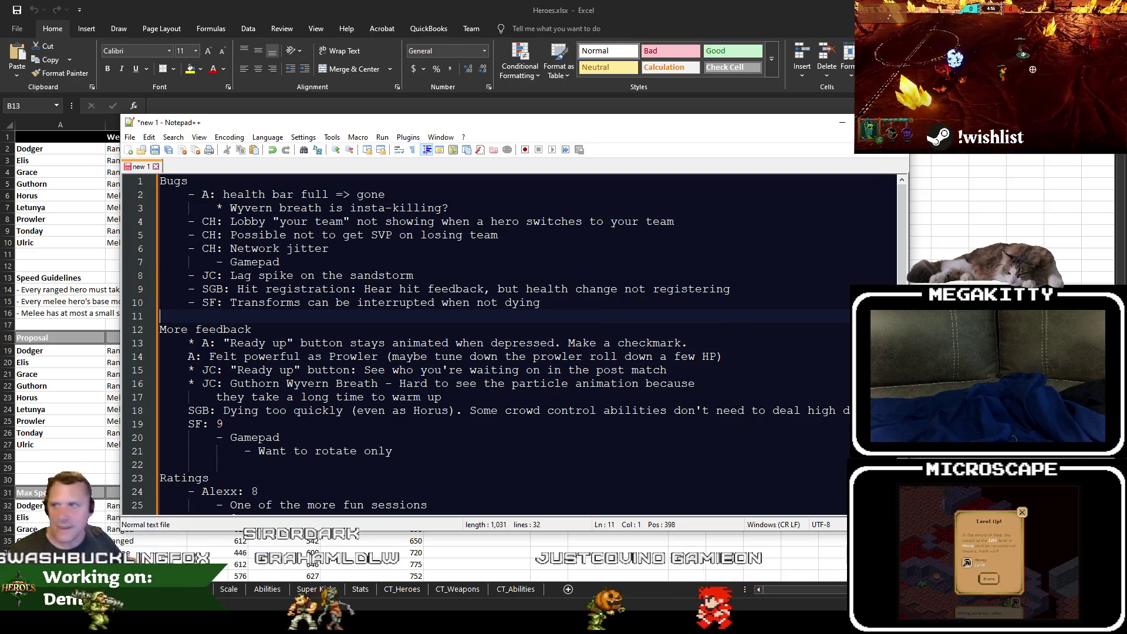
key("alt+Tab")
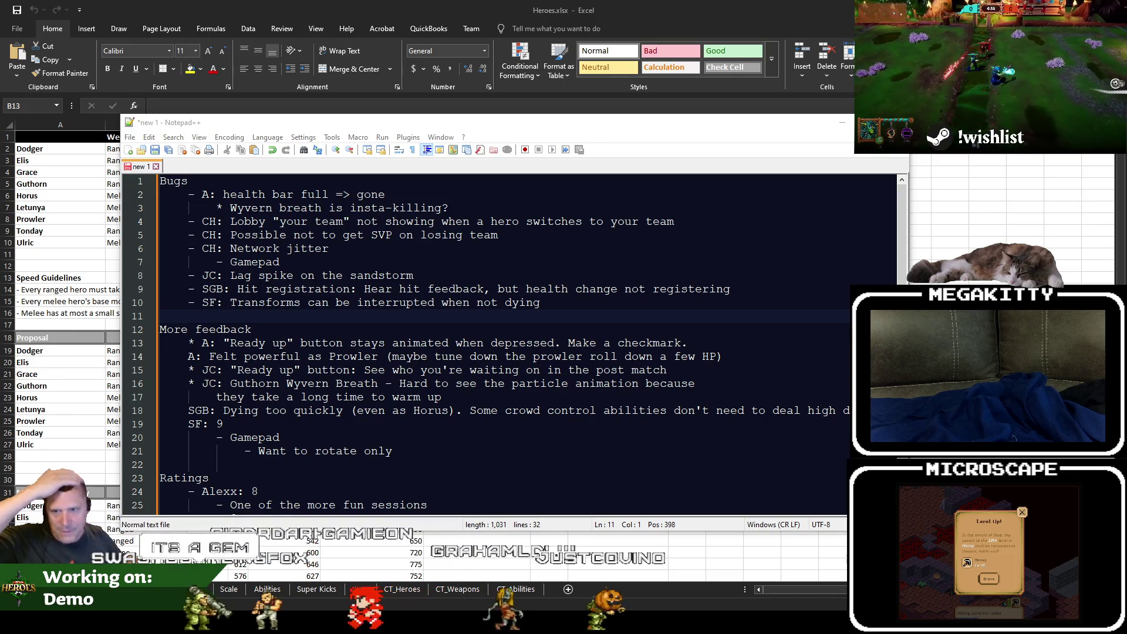
left_click(545, 461)
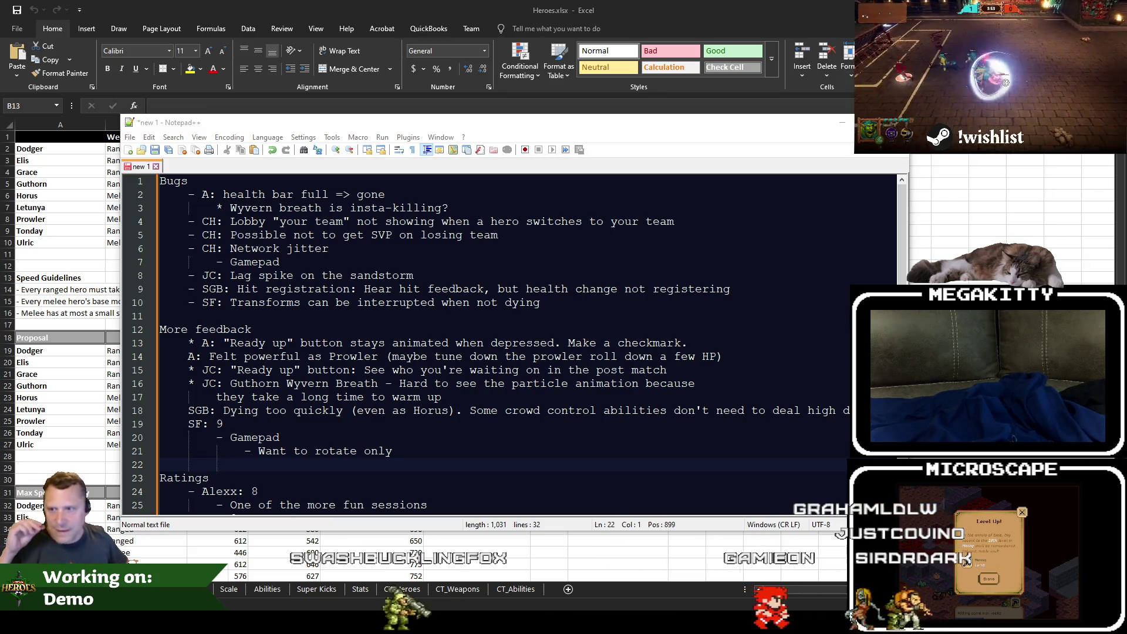
left_click(460, 289)
key("Up")
key("Up")
key("Up")
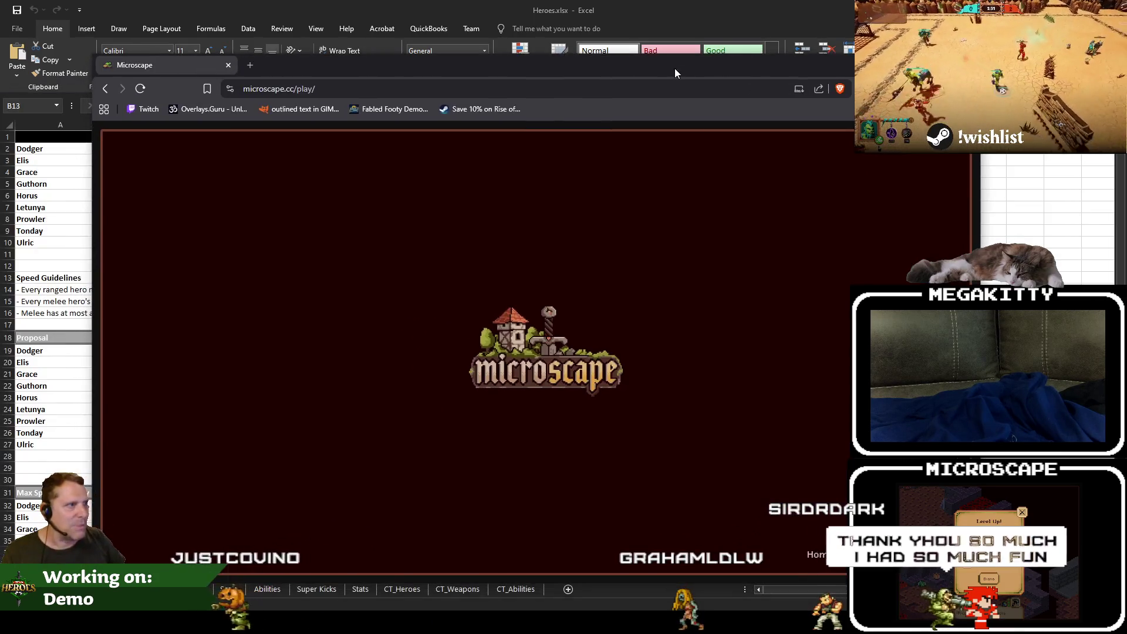
Fill the screen with the Microscape window and accept the Mining Level Up with Outstanding.
left_click_drag(675, 67, 703, 57)
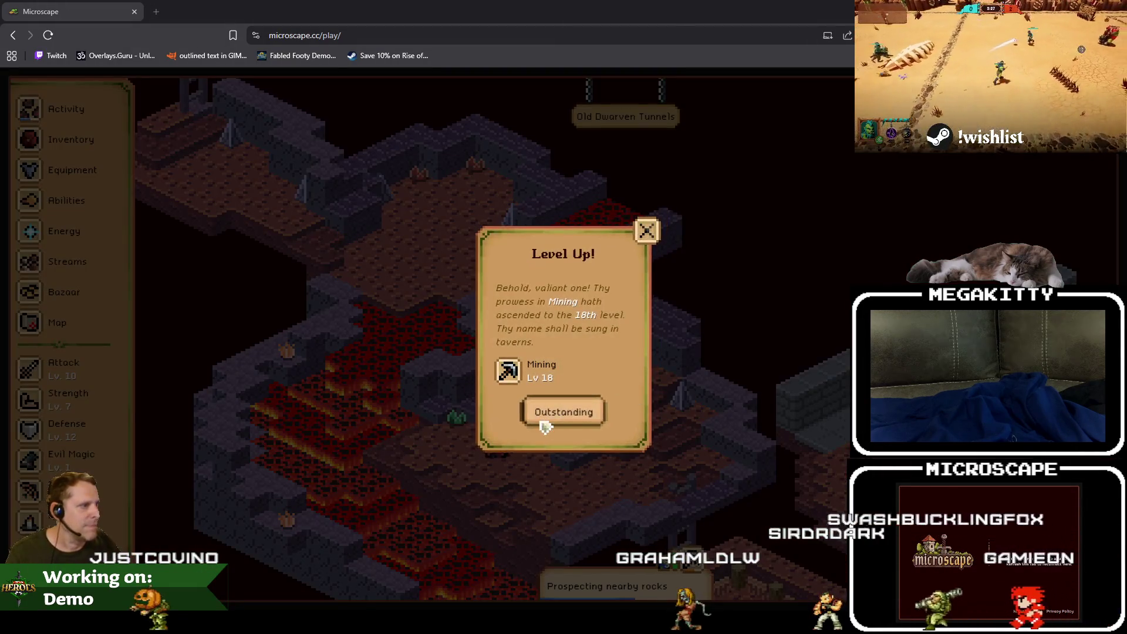
left_click(589, 420)
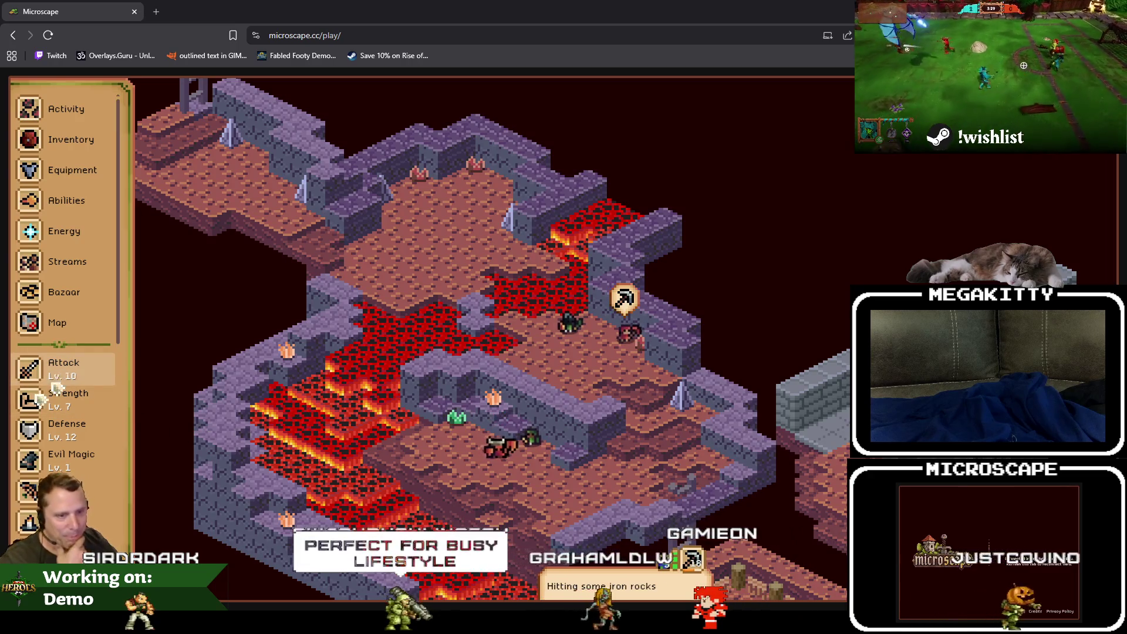
scroll(62, 374, "down", 2)
scroll(80, 414, "down", 2)
scroll(100, 449, "down", 1)
scroll(100, 448, "up", 1)
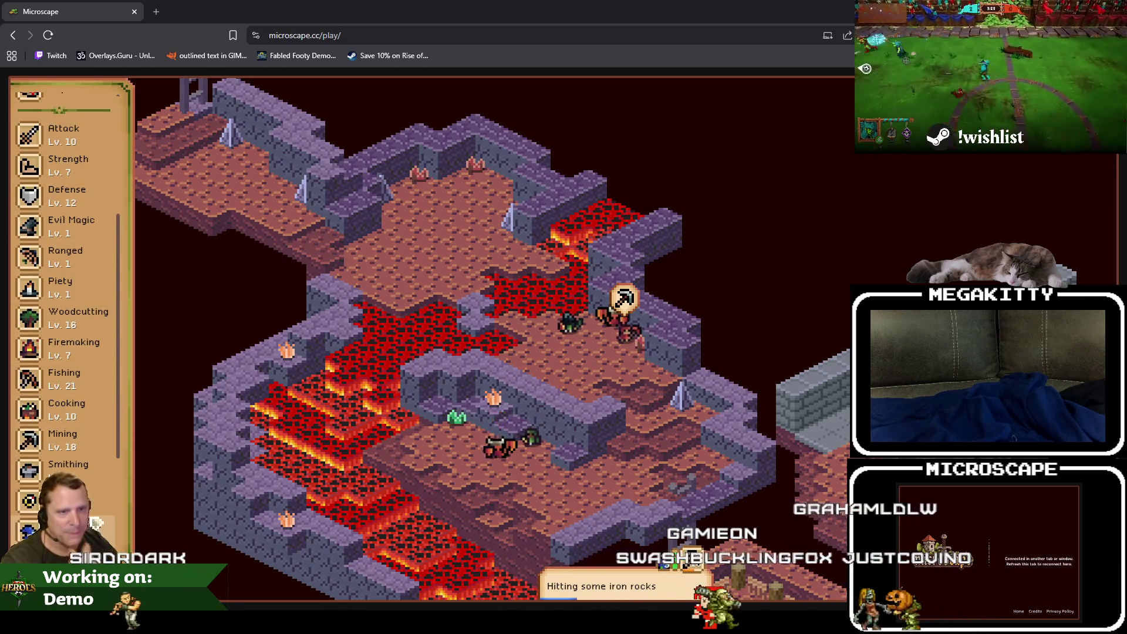
scroll(108, 476, "up", 3)
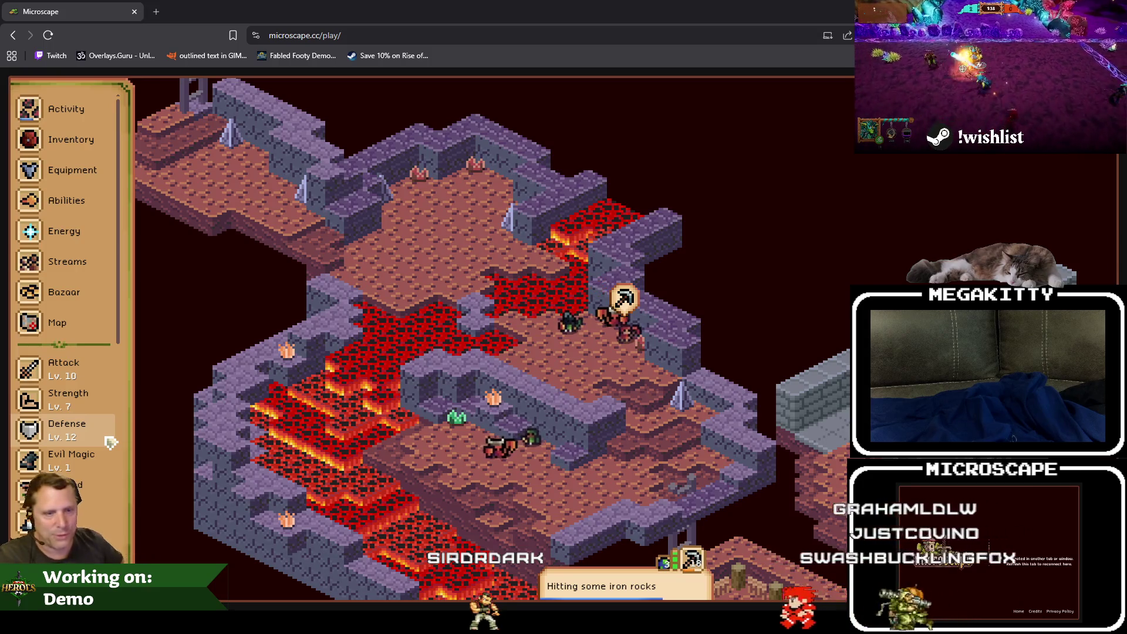
scroll(109, 442, "down", 3)
scroll(110, 442, "down", 3)
scroll(123, 475, "down", 3)
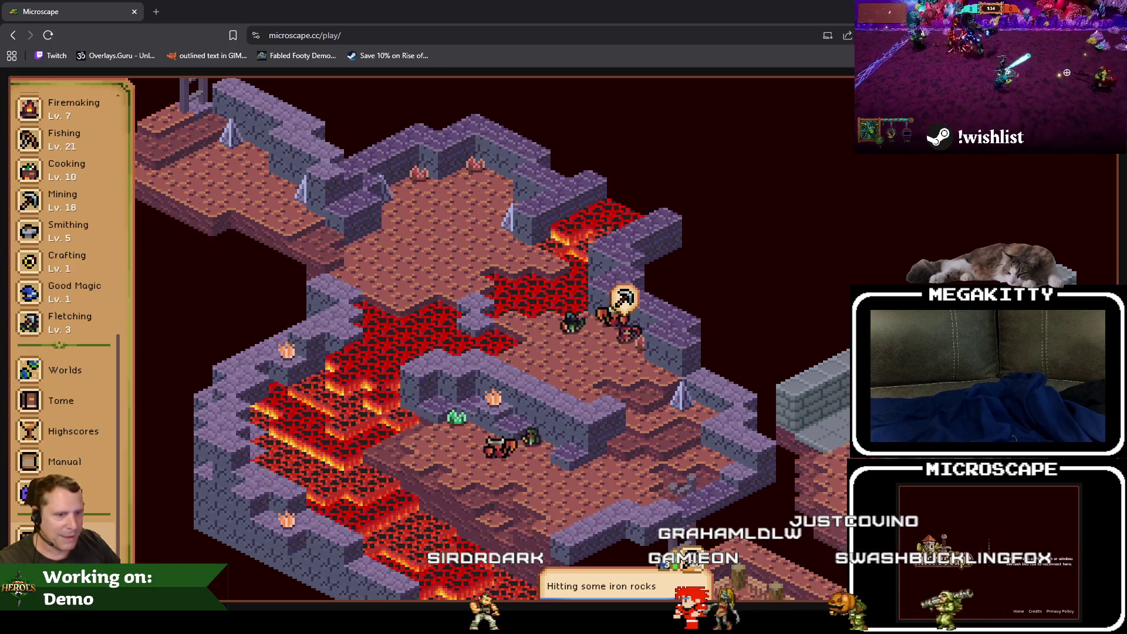
Bring up the Settings panel showing the streamer and debugging tools.
left_click(88, 492)
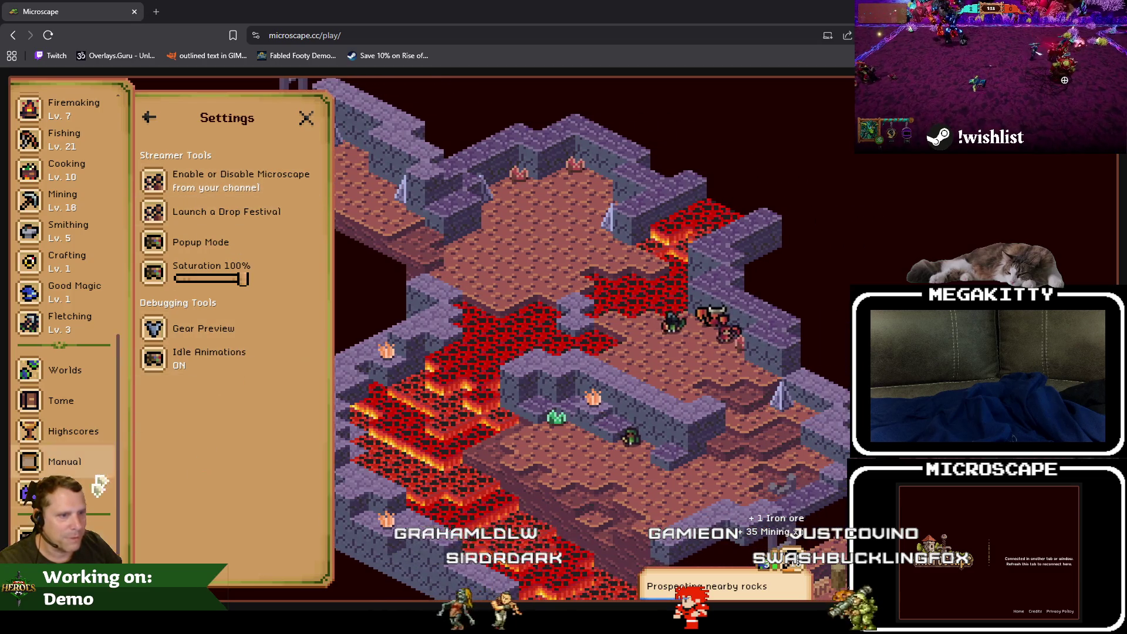
scroll(78, 370, "up", 10)
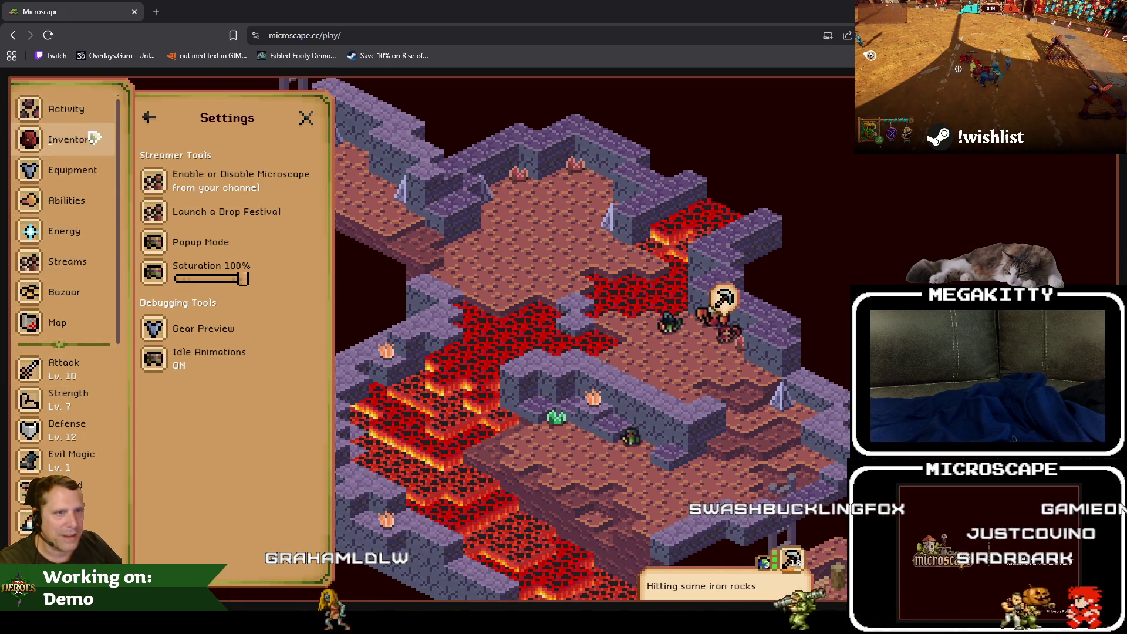
scroll(97, 422, "down", 2)
scroll(97, 440, "down", 5)
scroll(95, 493, "down", 6)
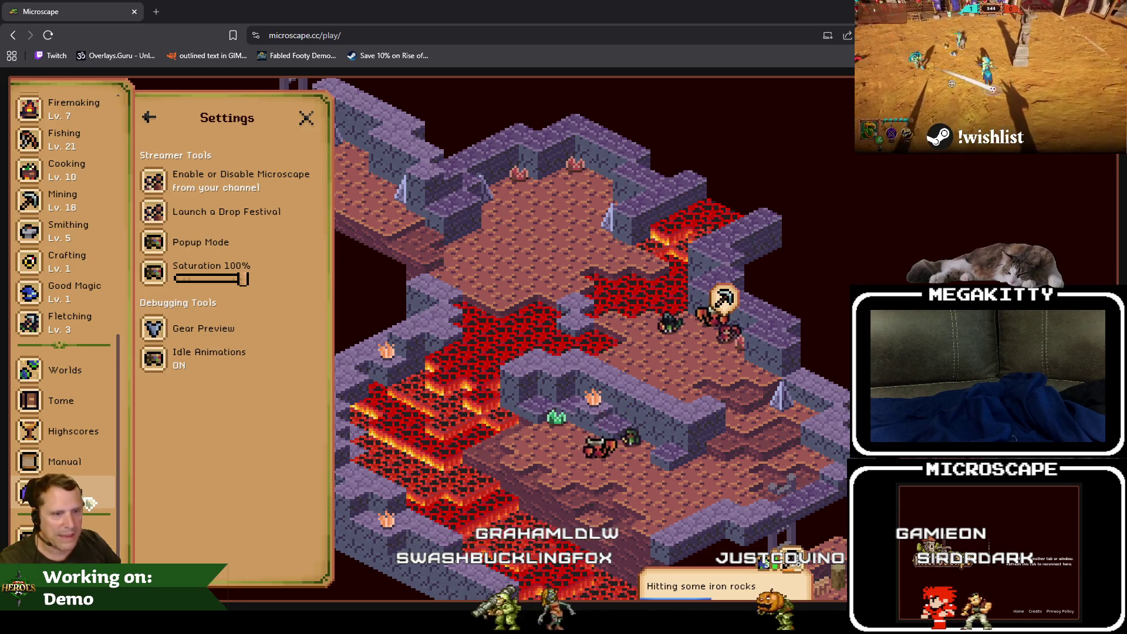
View the Launch a Drop Festival details, return to Settings, and close the panel.
left_click(253, 214)
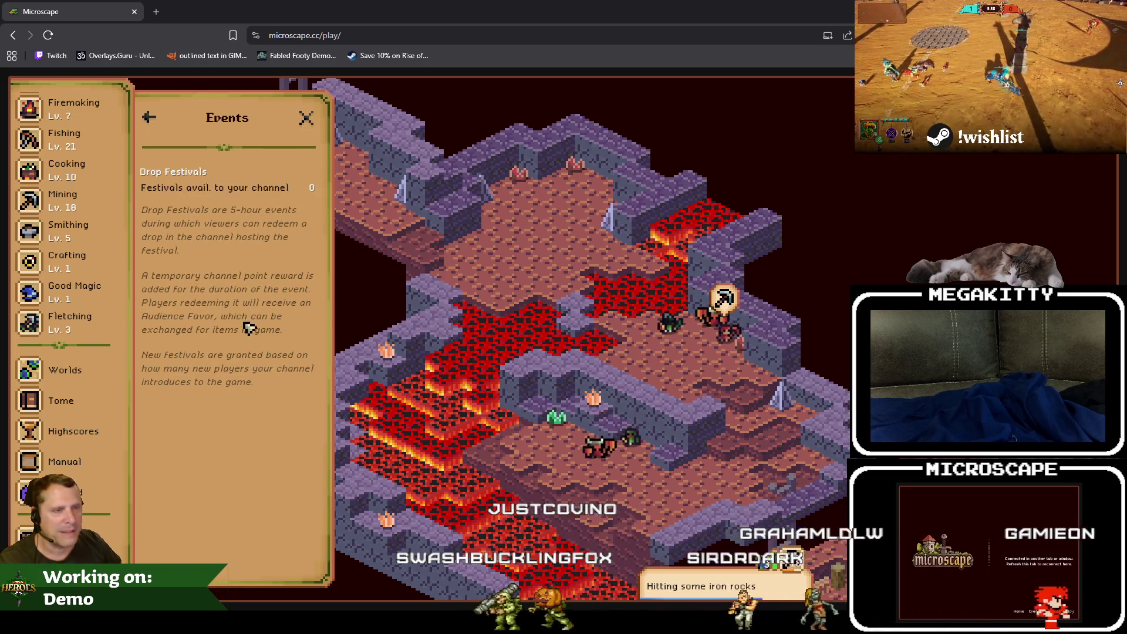
left_click(148, 118)
scroll(62, 212, "up", 5)
scroll(61, 212, "up", 3)
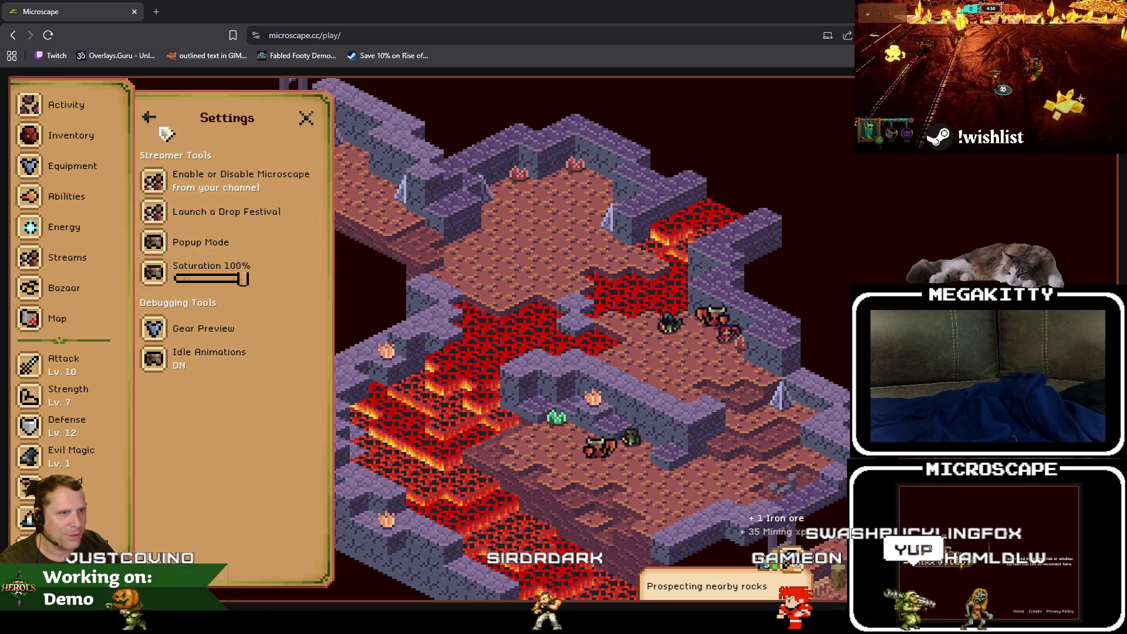
left_click(154, 117)
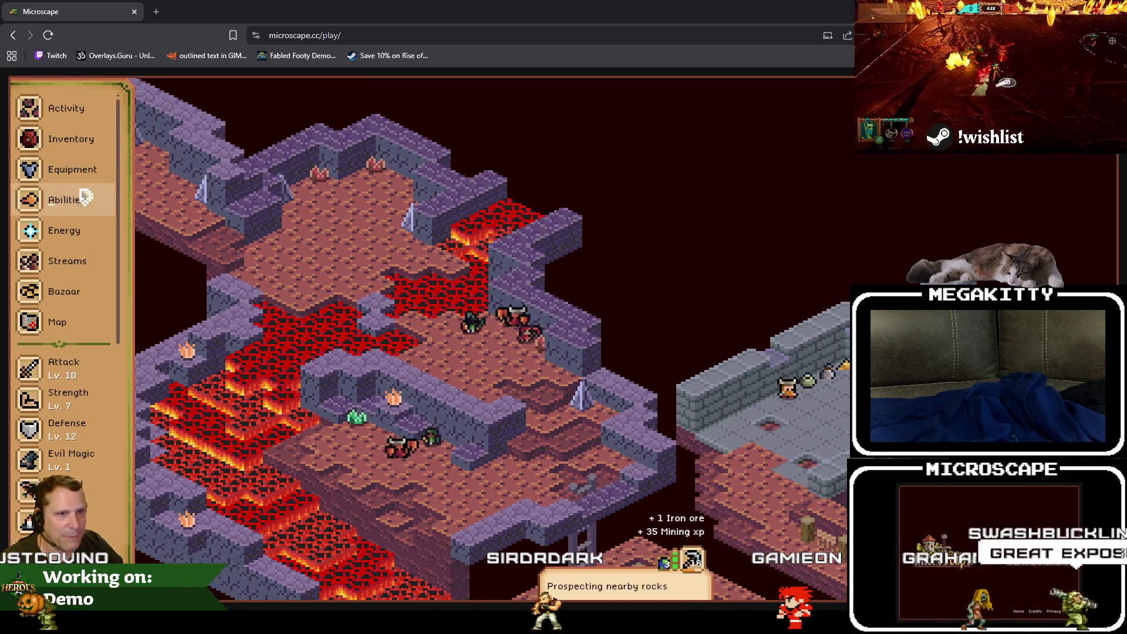
scroll(84, 363, "down", 3)
scroll(84, 363, "down", 3)
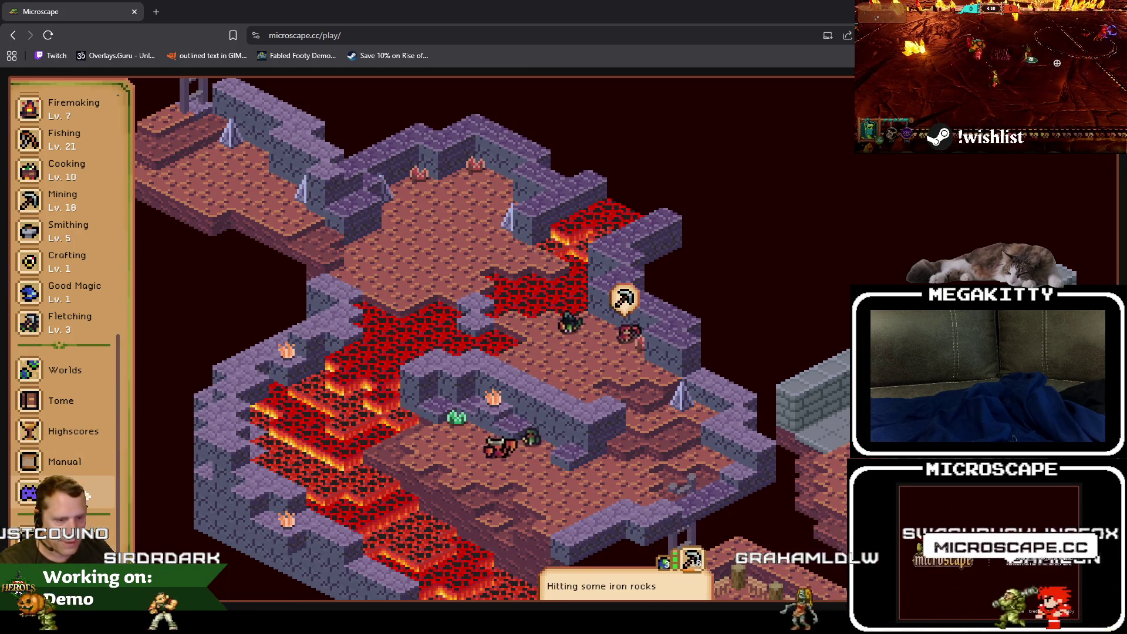
left_click(88, 507)
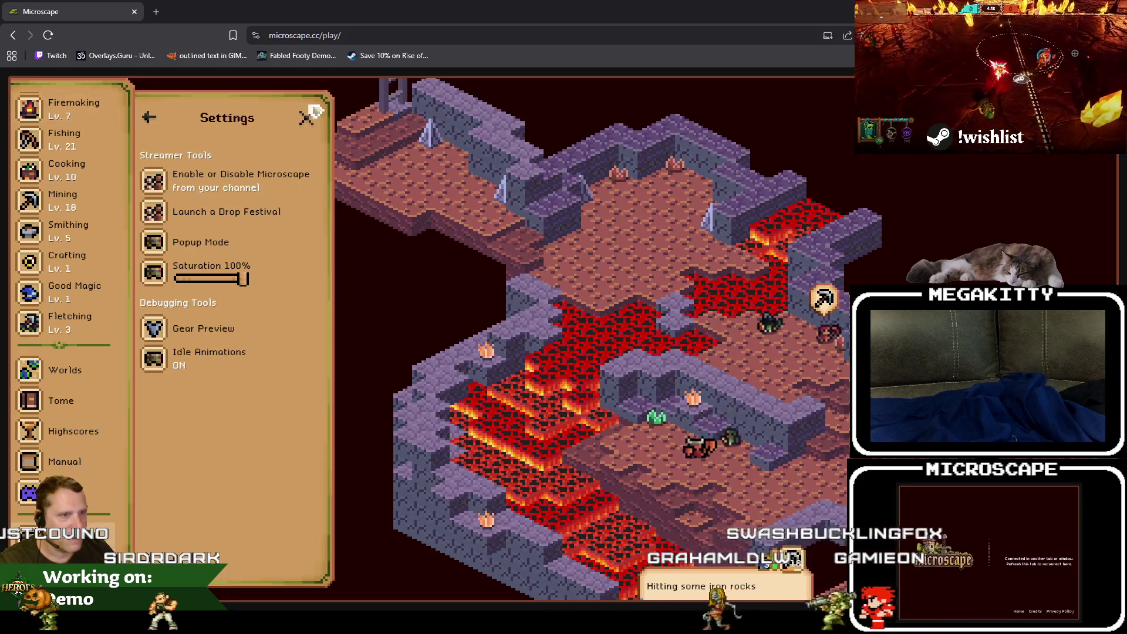
left_click(310, 117)
scroll(75, 396, "up", 3)
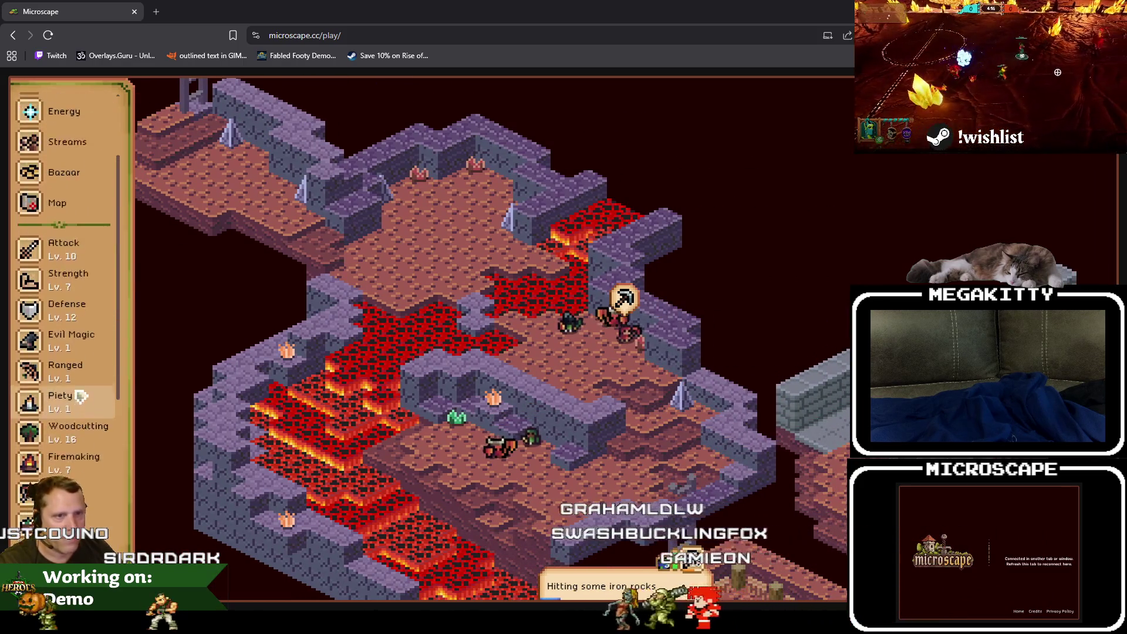
scroll(85, 322, "up", 2)
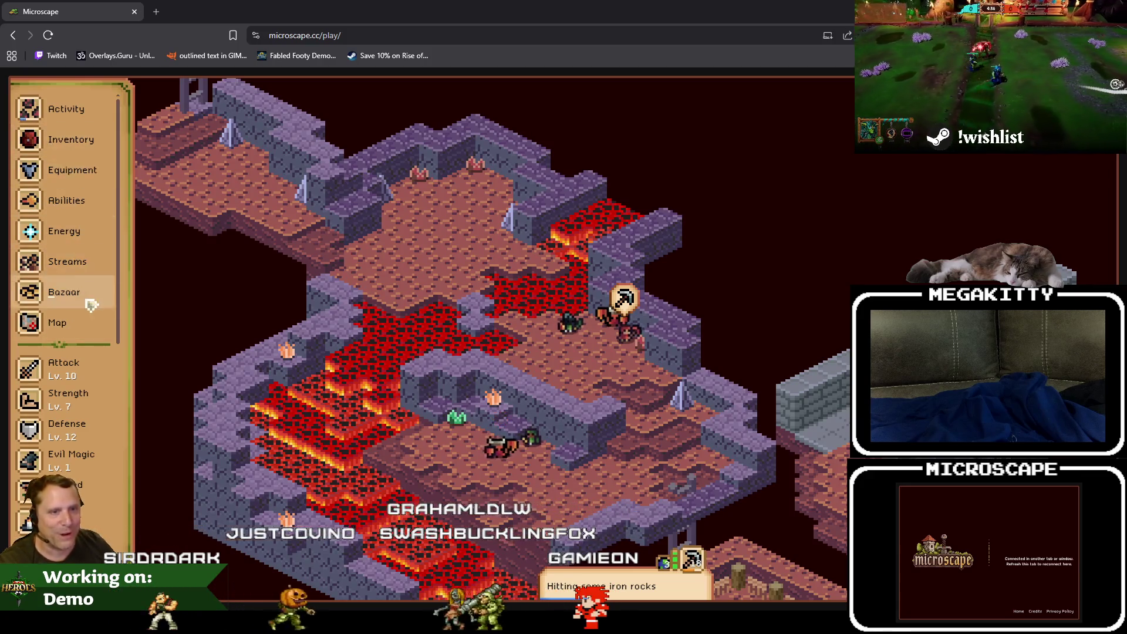
scroll(95, 352, "down", 3)
scroll(95, 353, "down", 5)
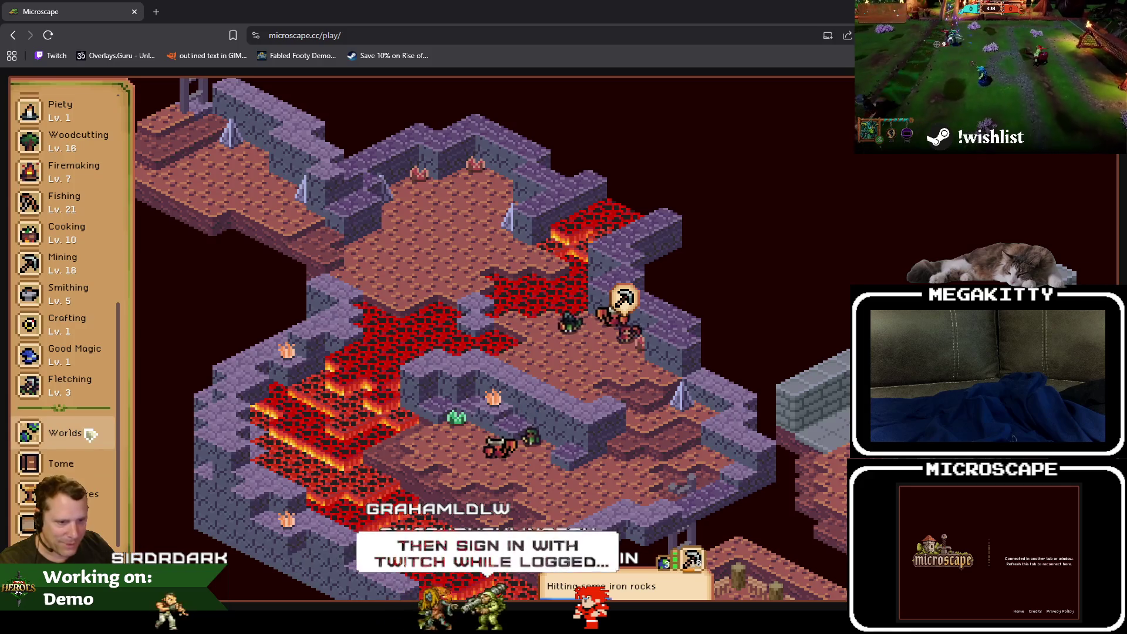
left_click(97, 496)
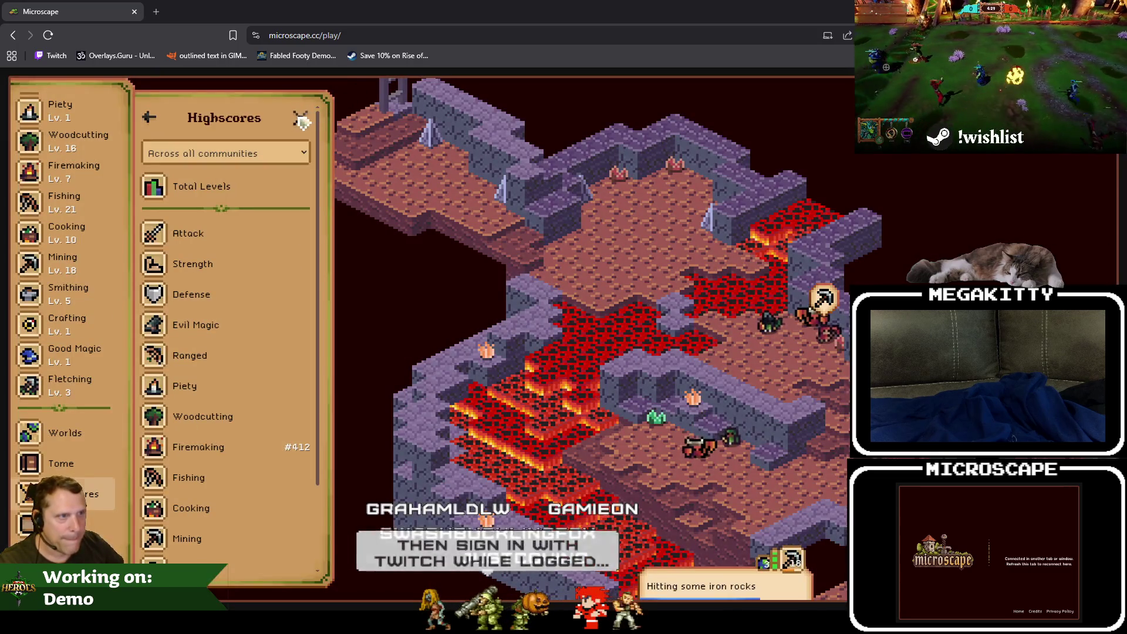
left_click(302, 121)
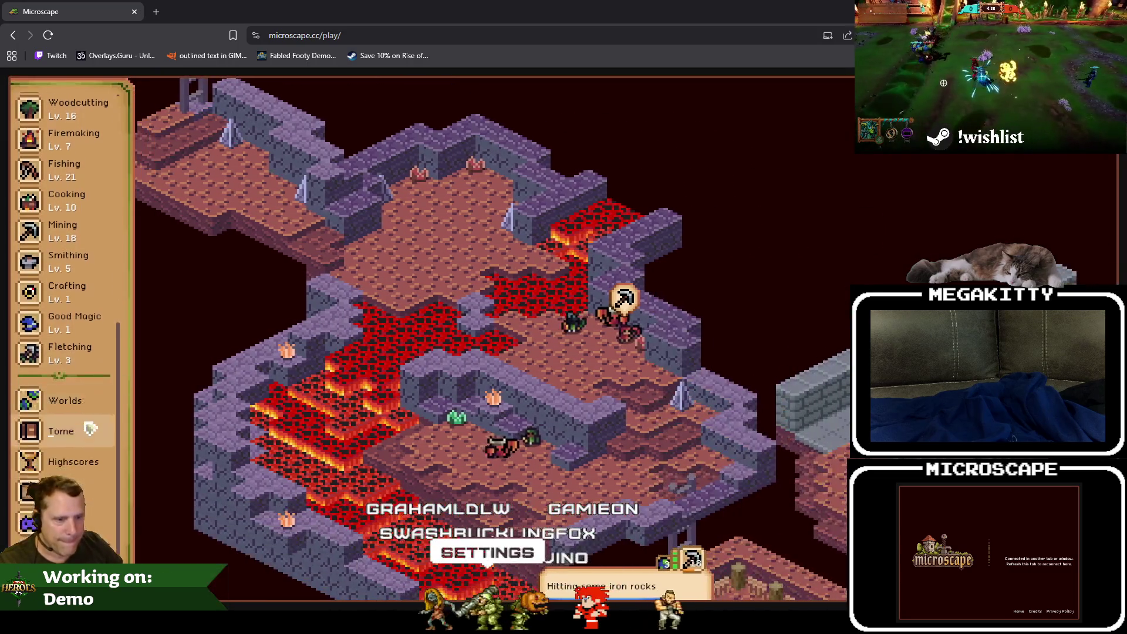
left_click(62, 491)
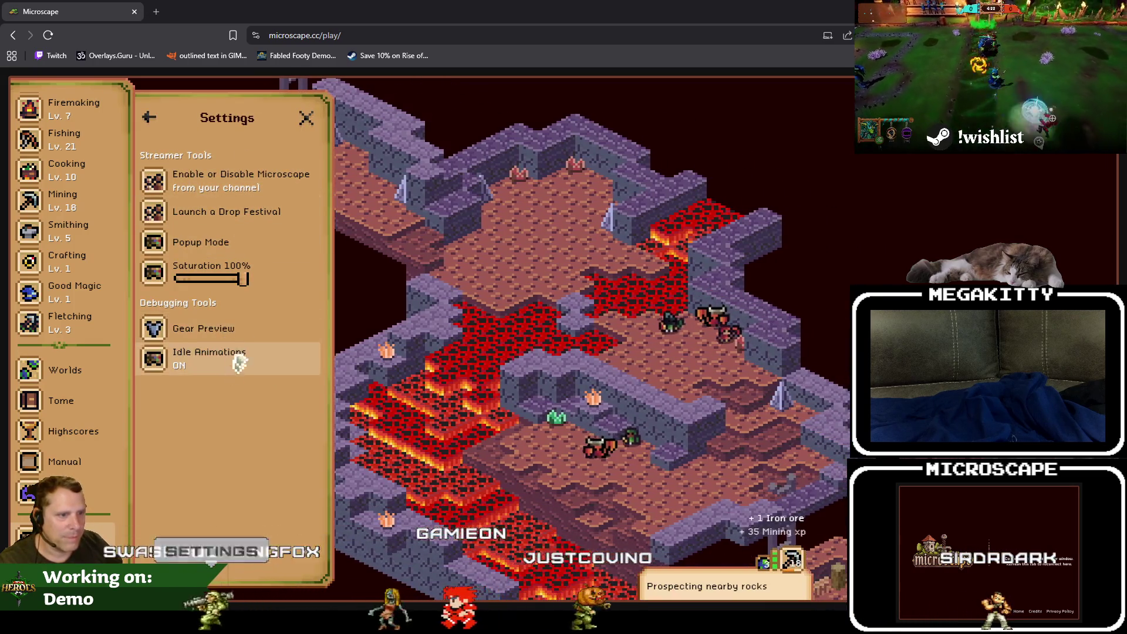
left_click(306, 117)
scroll(84, 202, "up", 3)
scroll(66, 176, "up", 2)
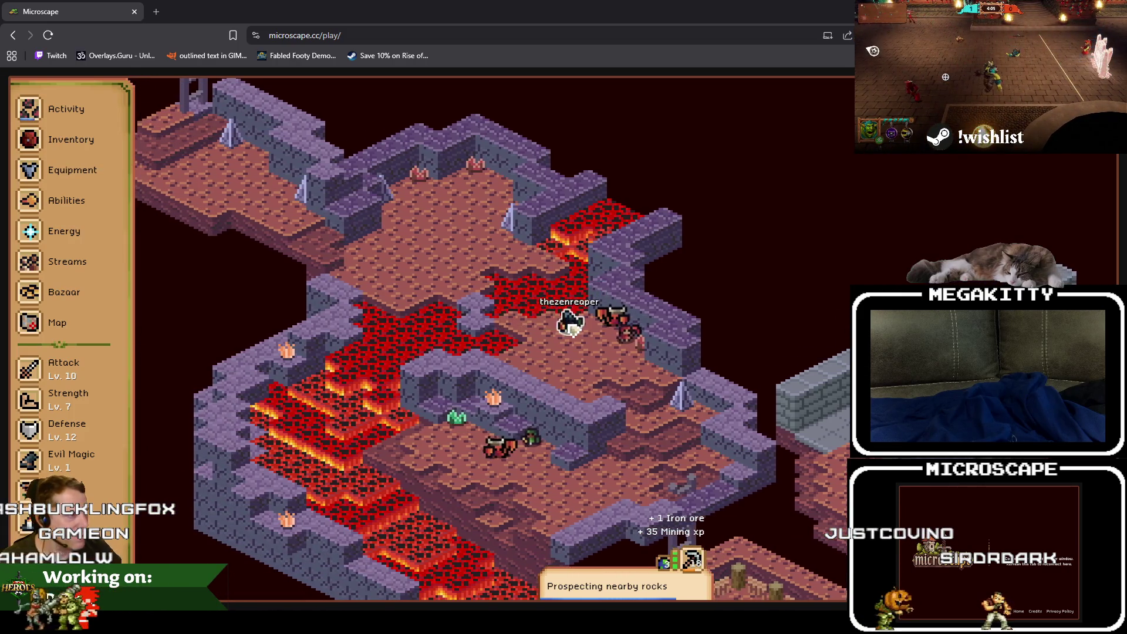
left_click(574, 322)
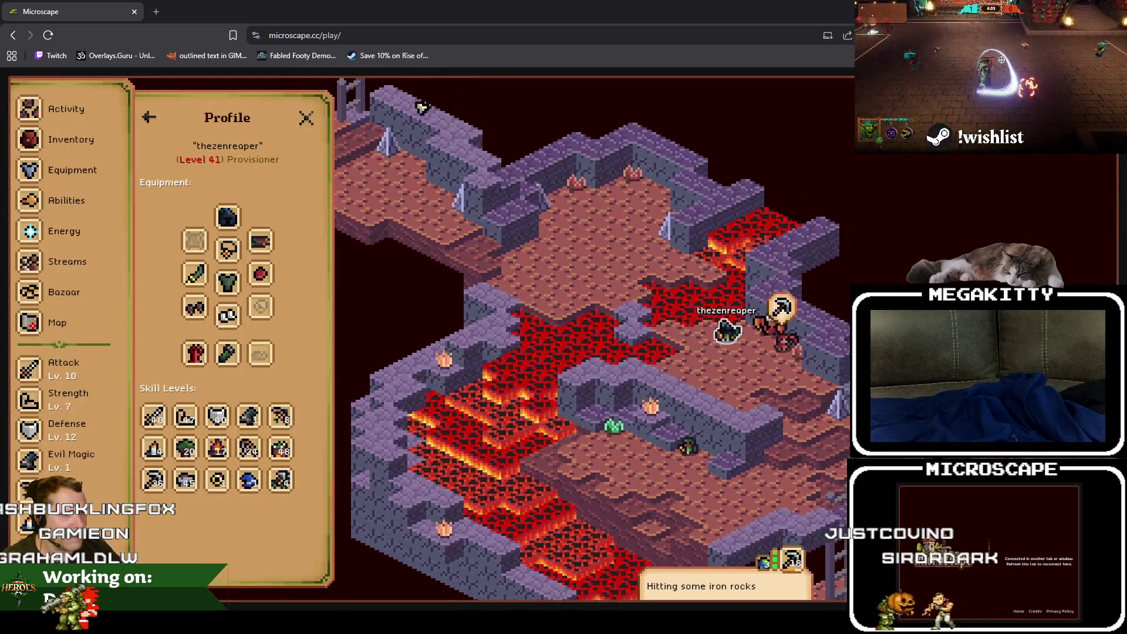
left_click(307, 120)
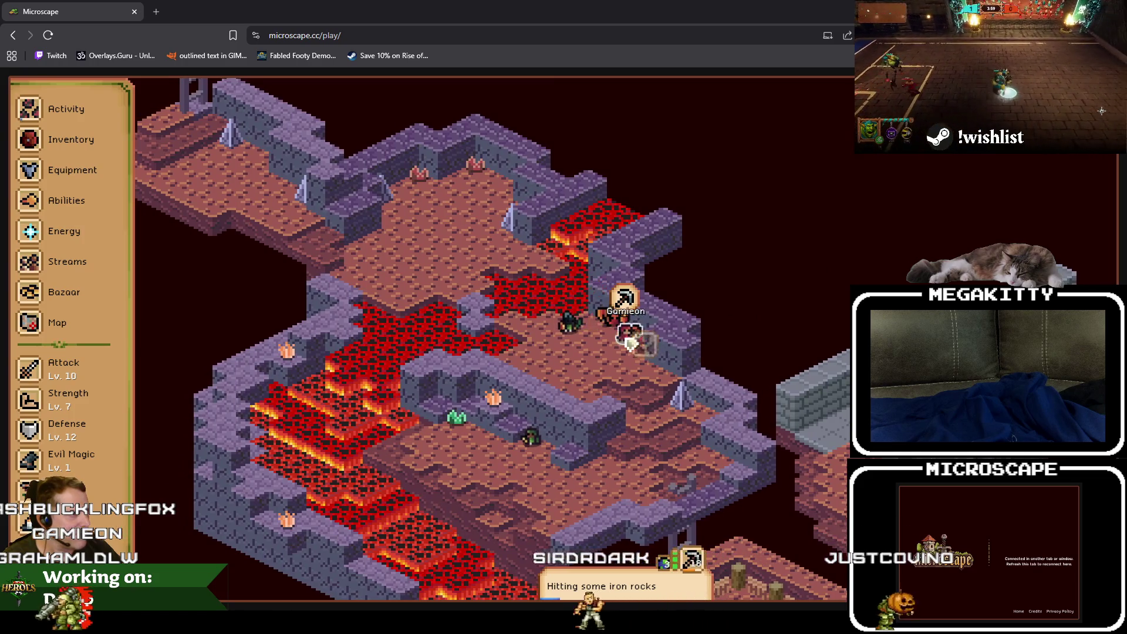
left_click(626, 336)
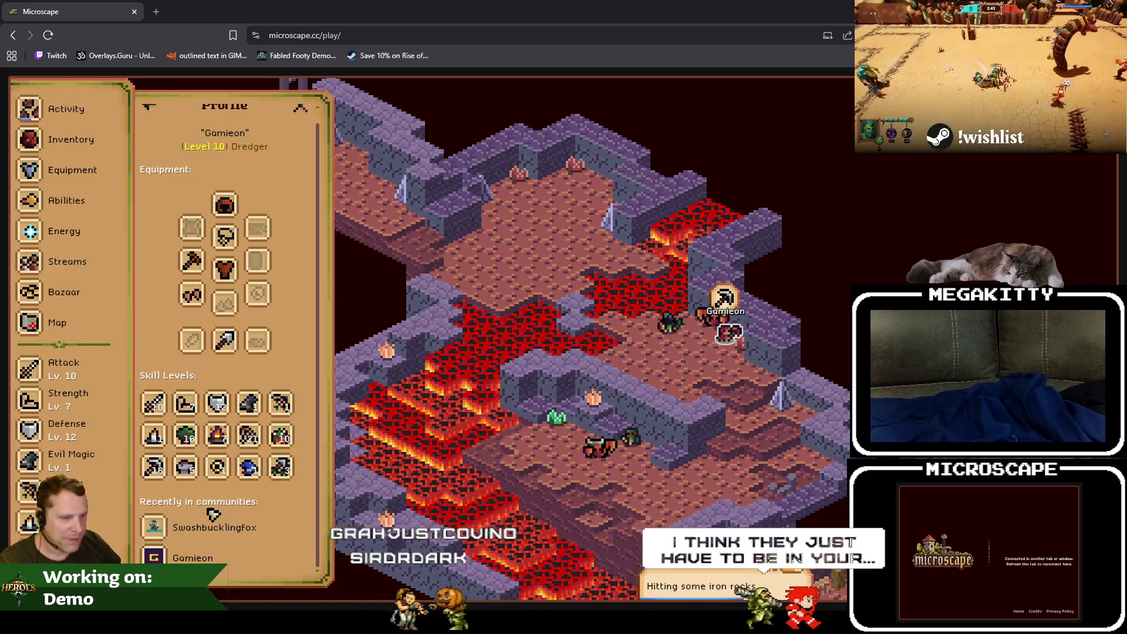
Peek at both listed community Twitch channels, closing each, then close the player profile.
left_click(212, 532)
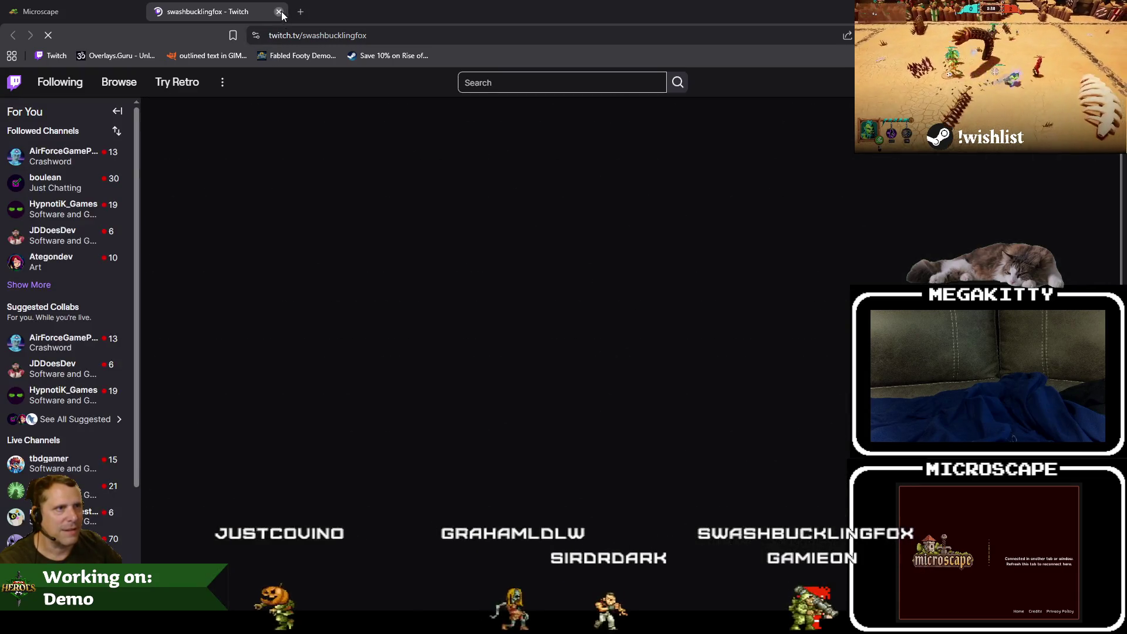
left_click(279, 11)
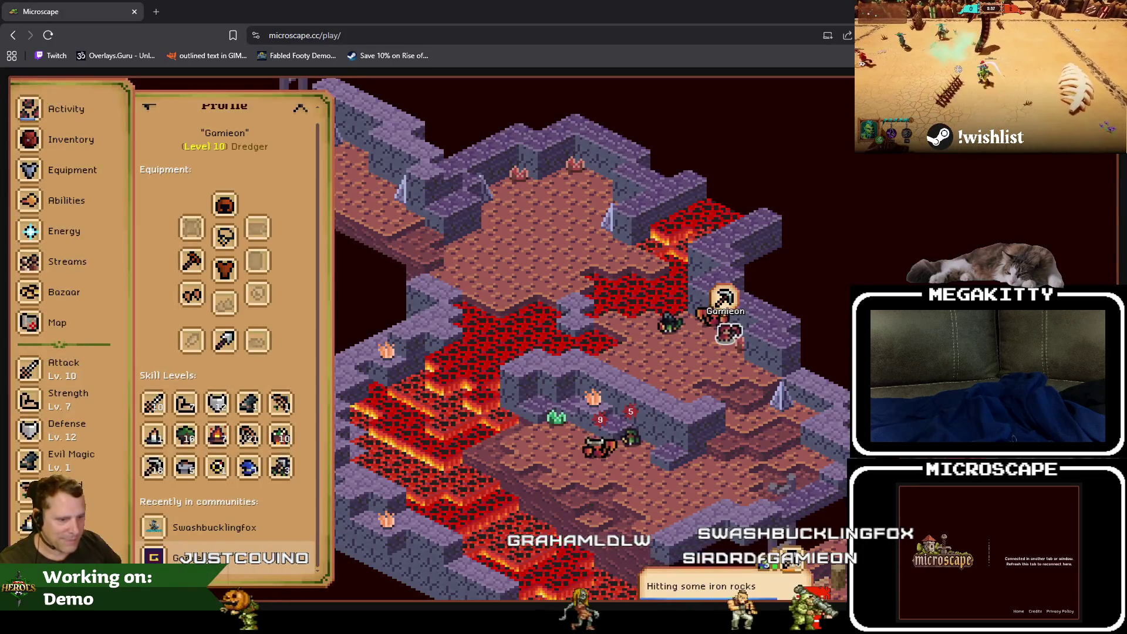
left_click(216, 562)
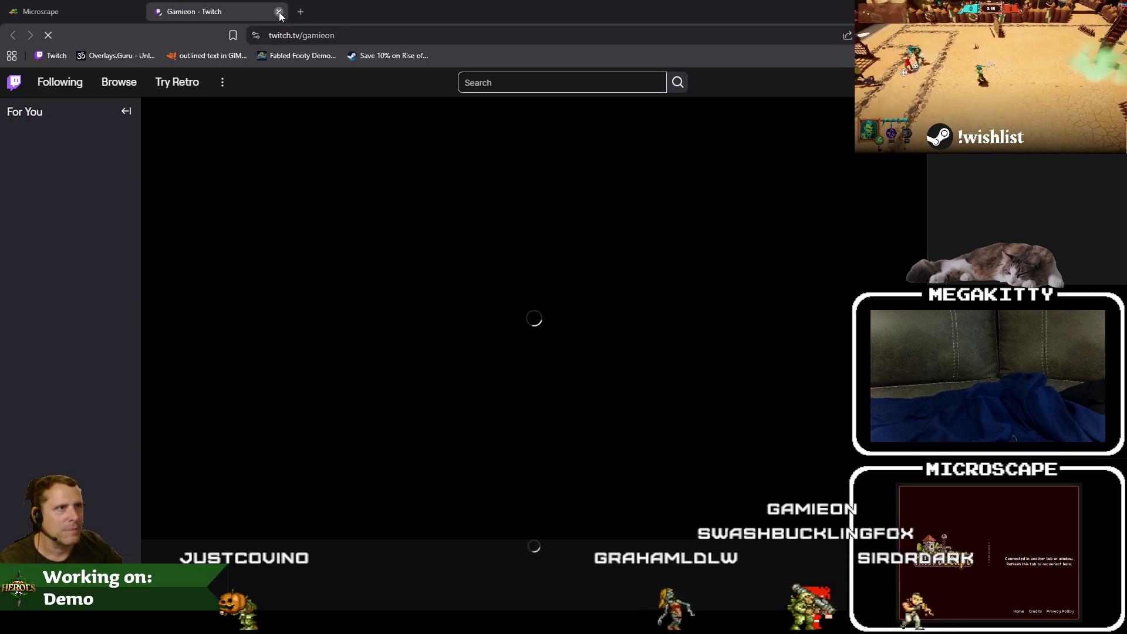
left_click(279, 12)
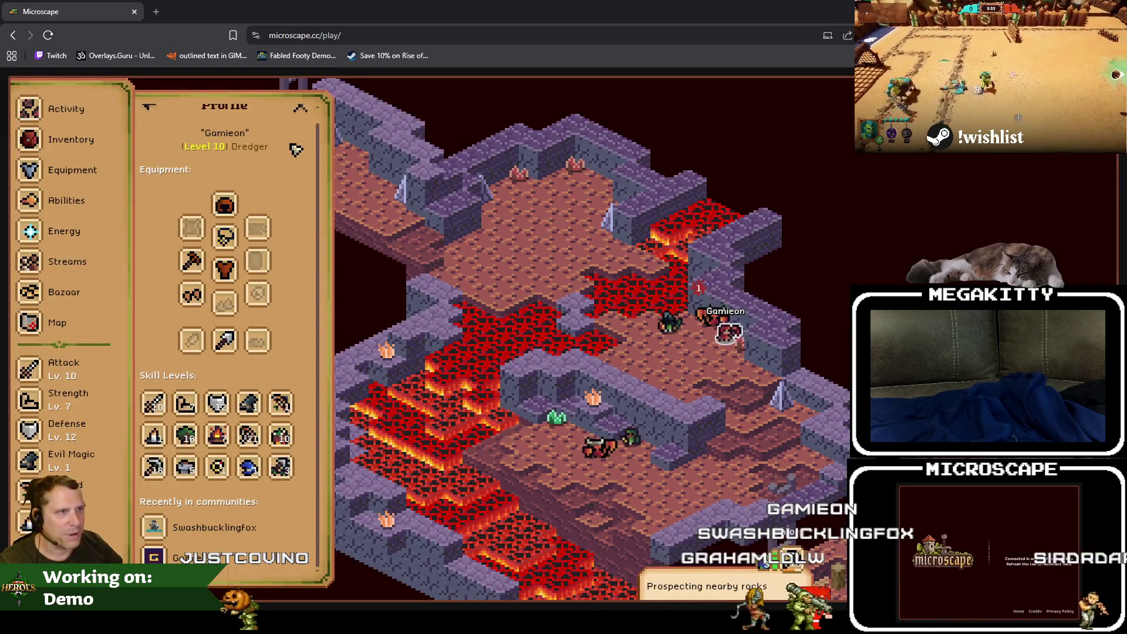
scroll(296, 149, "up", 1)
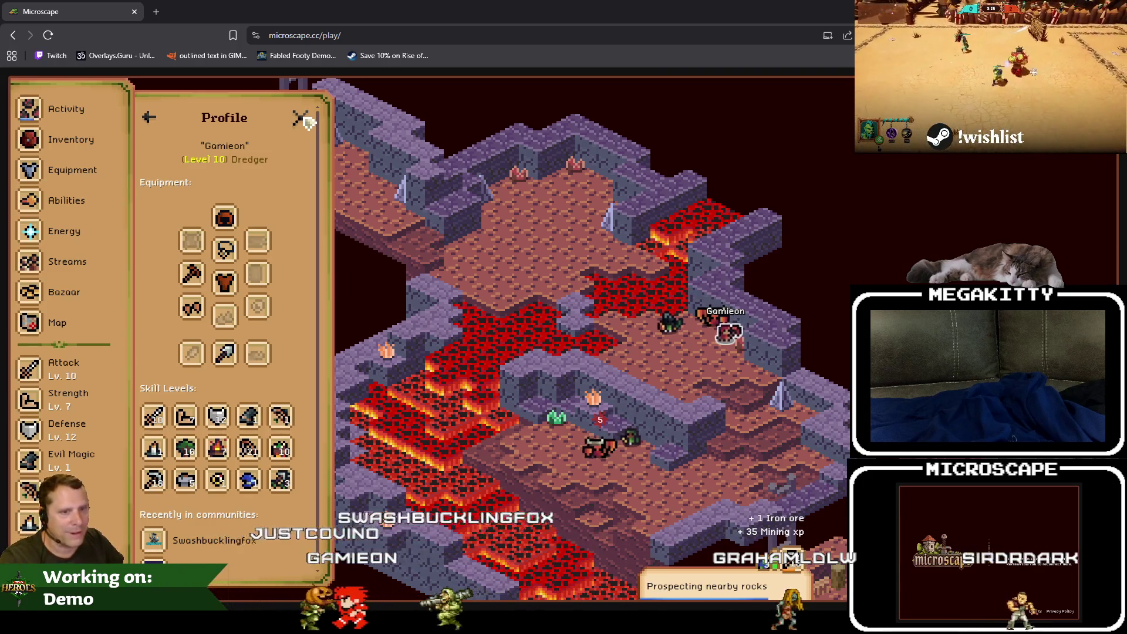
left_click(302, 119)
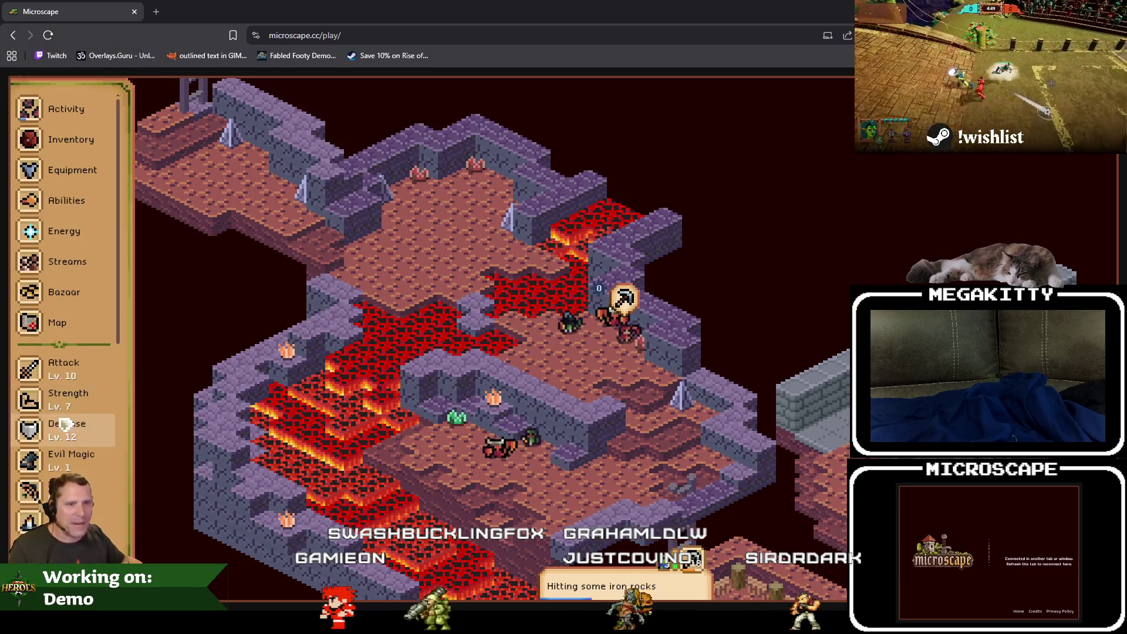
Browse the Attack and Firemaking guidebook entries, then the Cooking skill's Chicken details (28s, 10 xp, raw chicken).
left_click(71, 378)
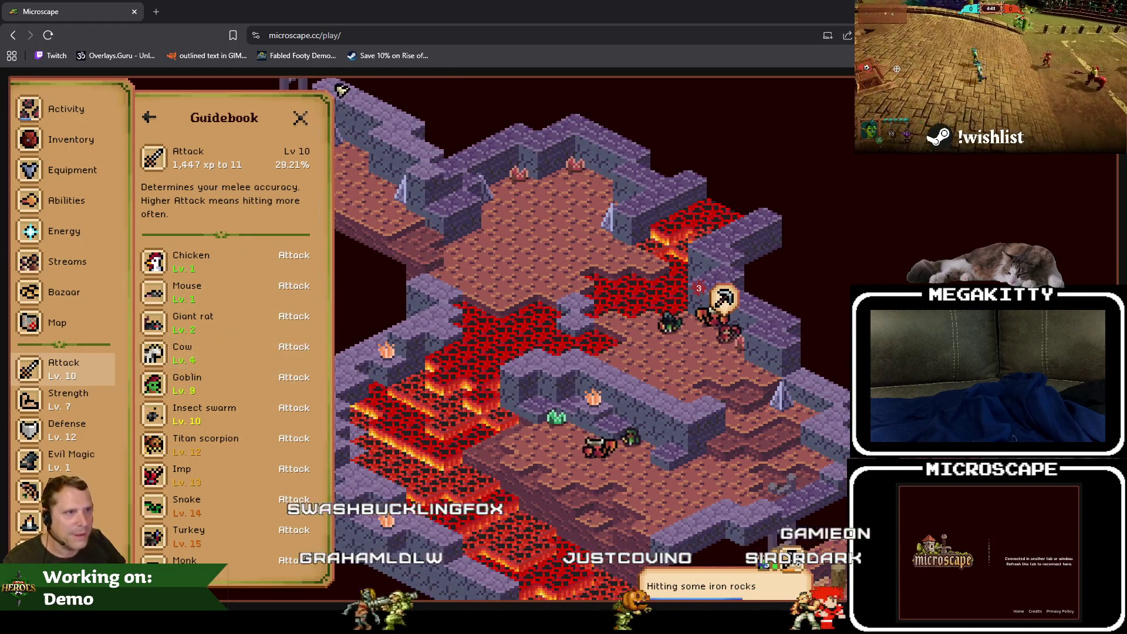
left_click(94, 373)
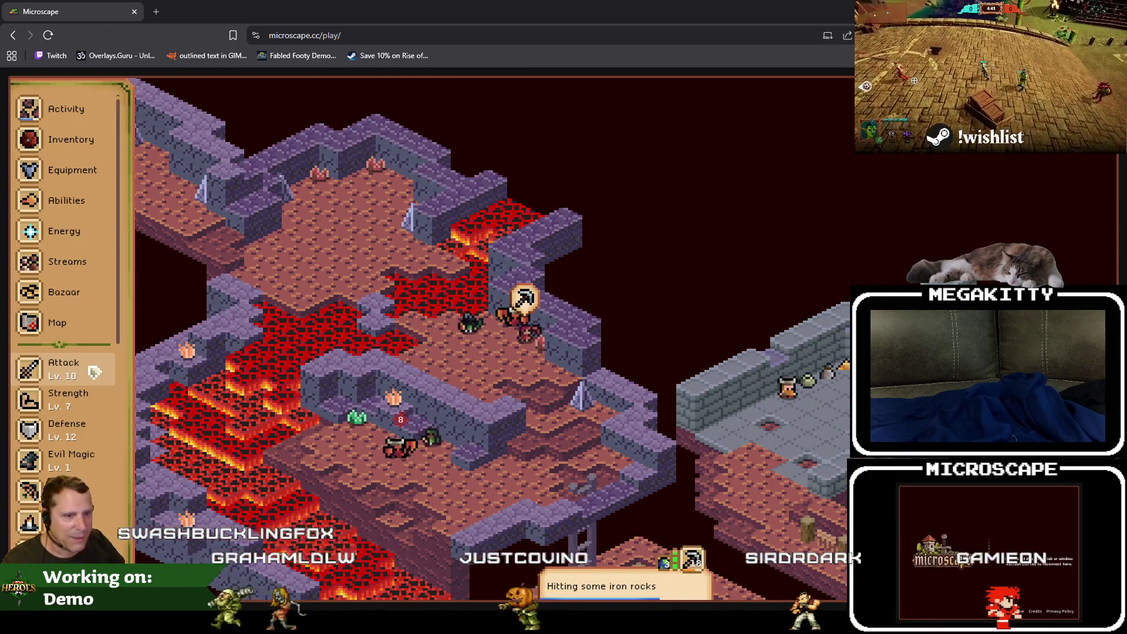
scroll(94, 372, "down", 3)
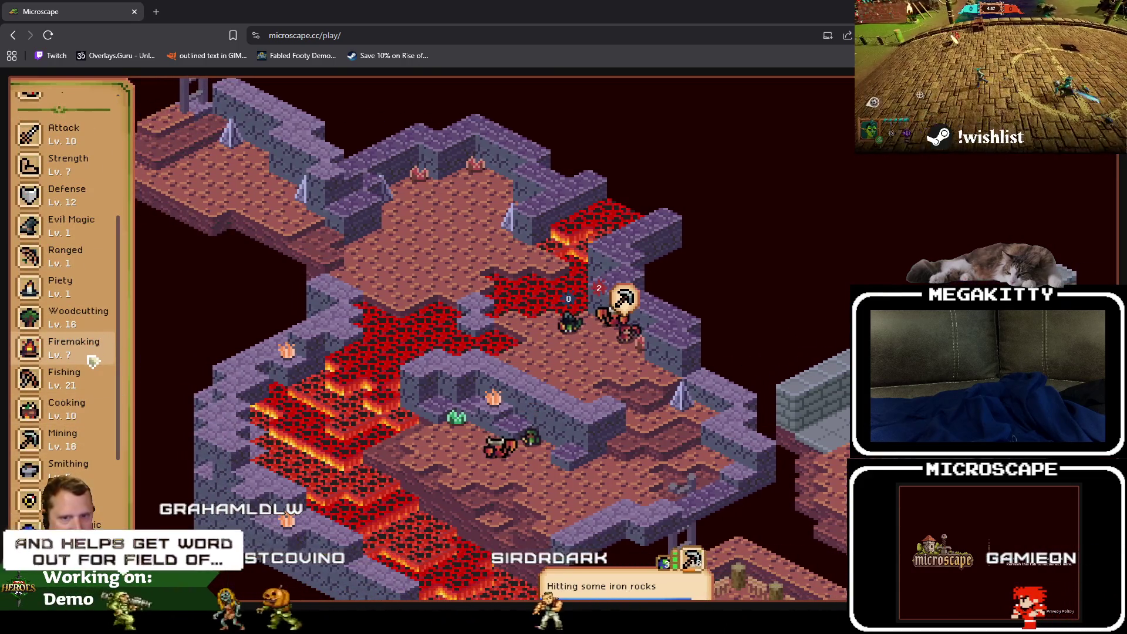
left_click(92, 354)
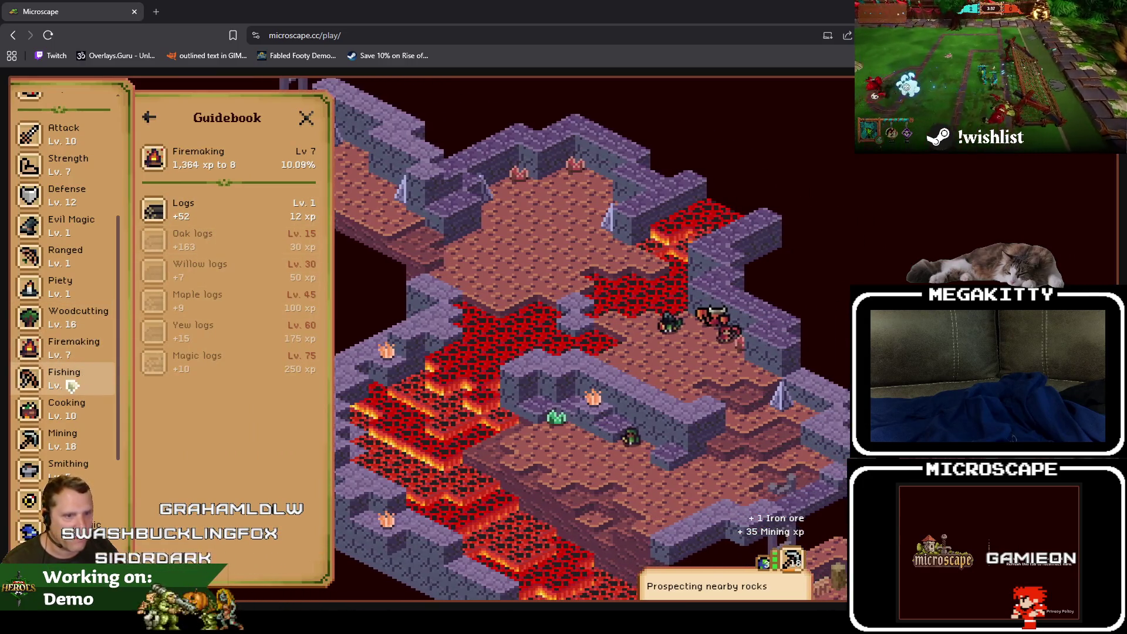
scroll(71, 385, "up", 3)
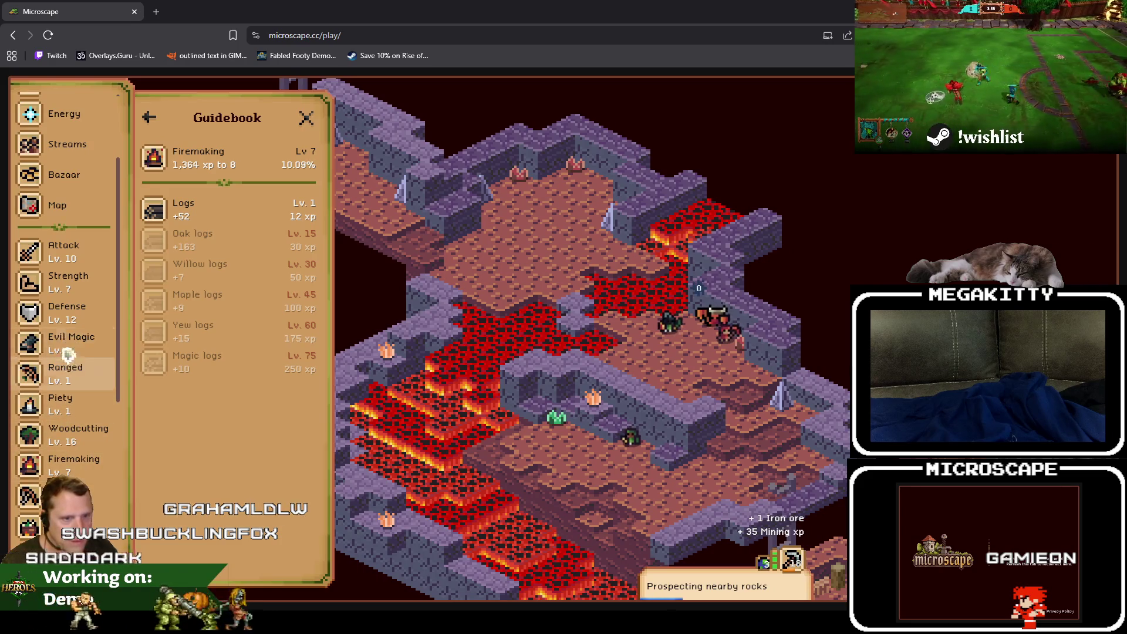
scroll(88, 440, "down", 2)
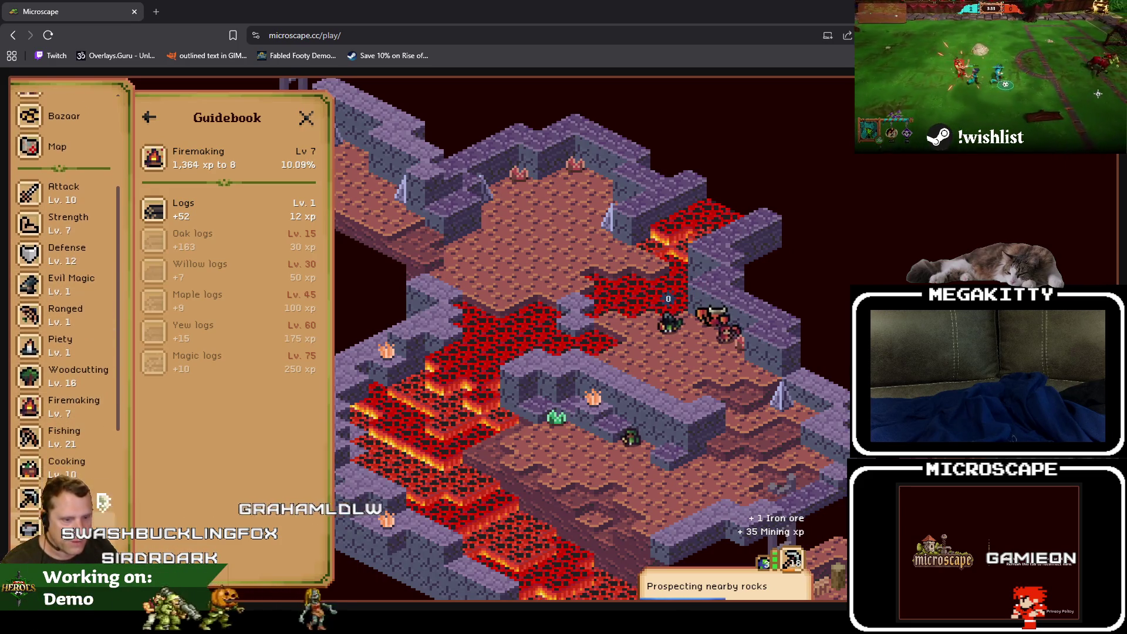
left_click(98, 476)
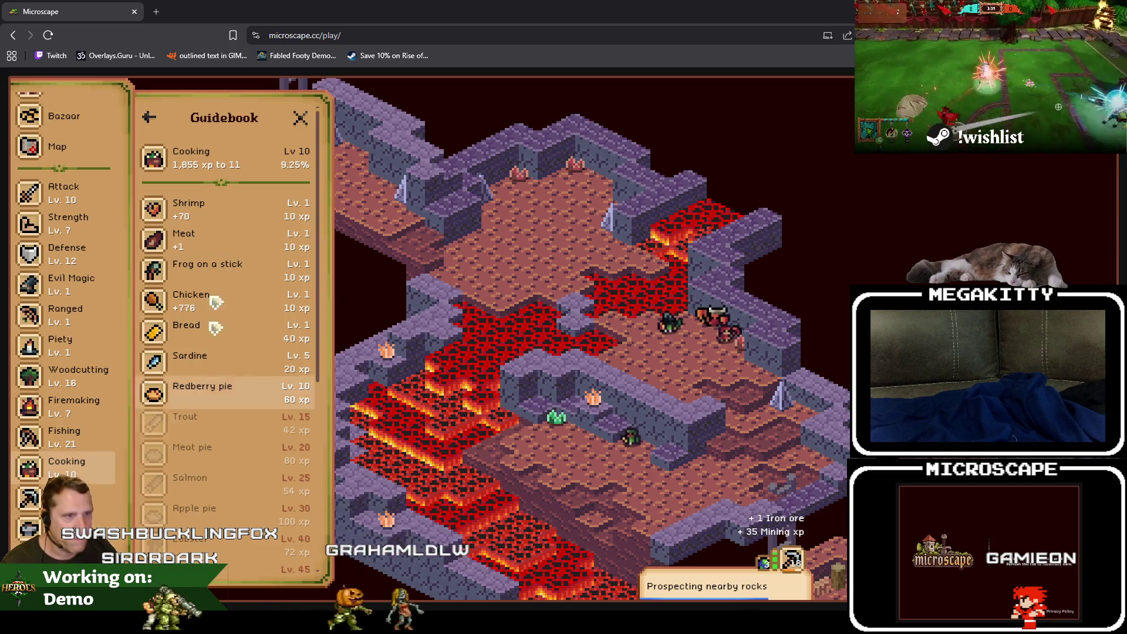
scroll(111, 361, "down", 8)
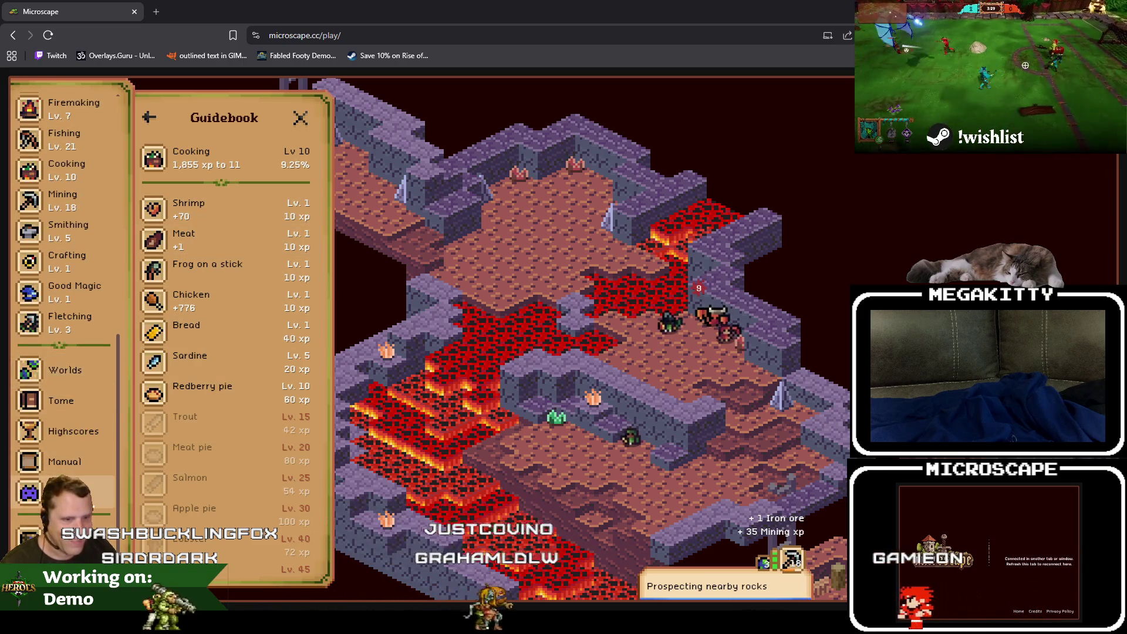
left_click(232, 304)
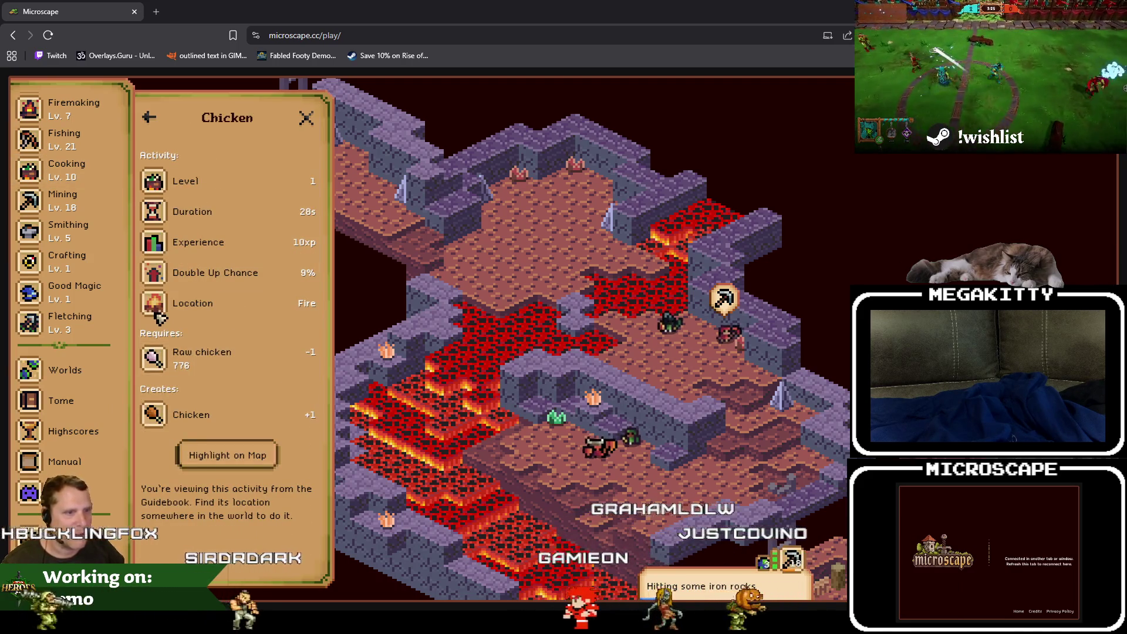
Highlight chicken cooking on the map, pick the Fellroot Swamp fire, and start cooking chicken.
left_click(228, 455)
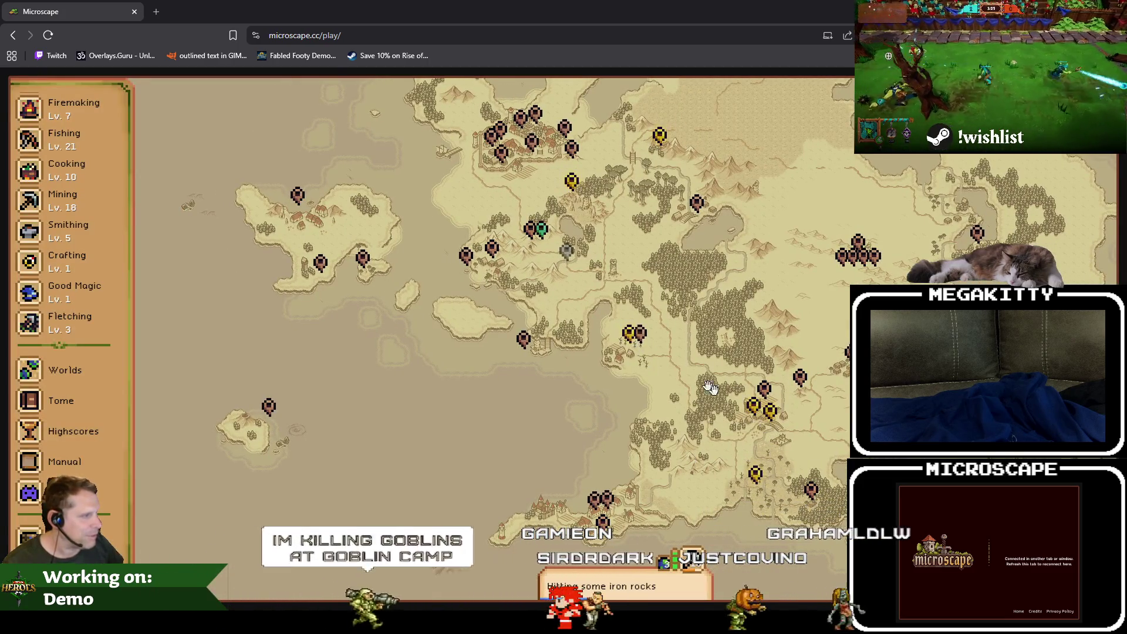
left_click(756, 476)
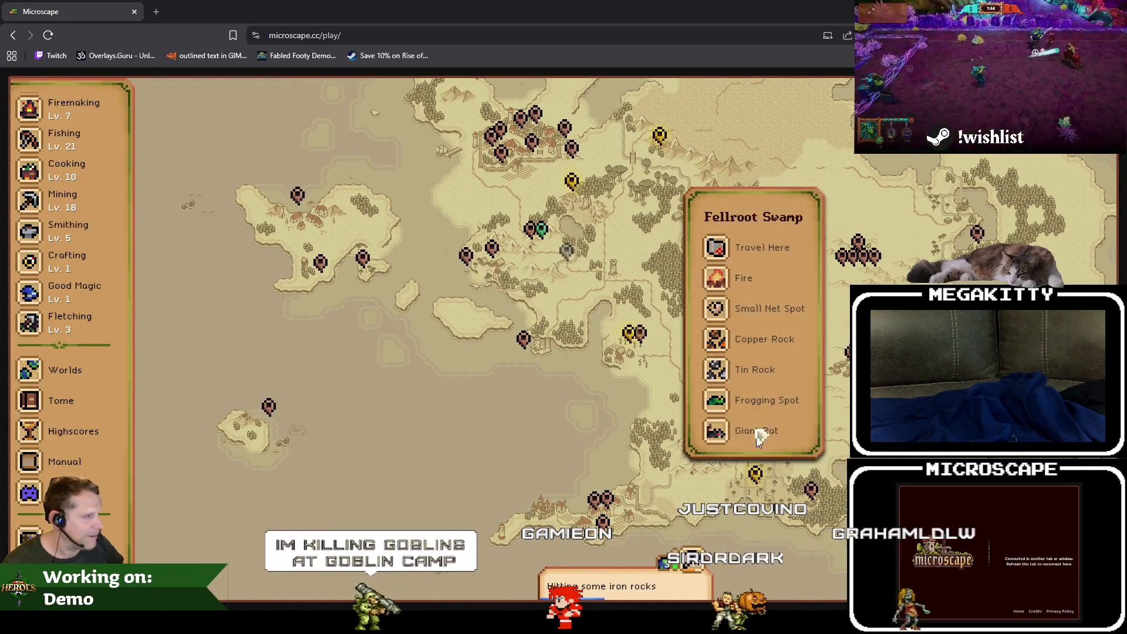
left_click(718, 280)
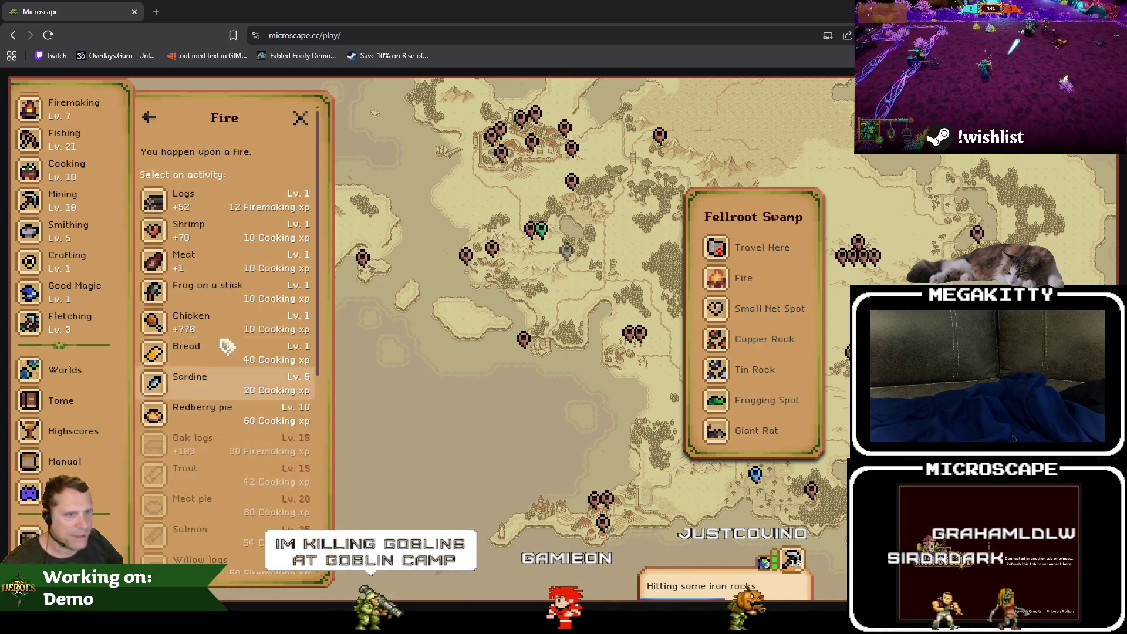
left_click(159, 325)
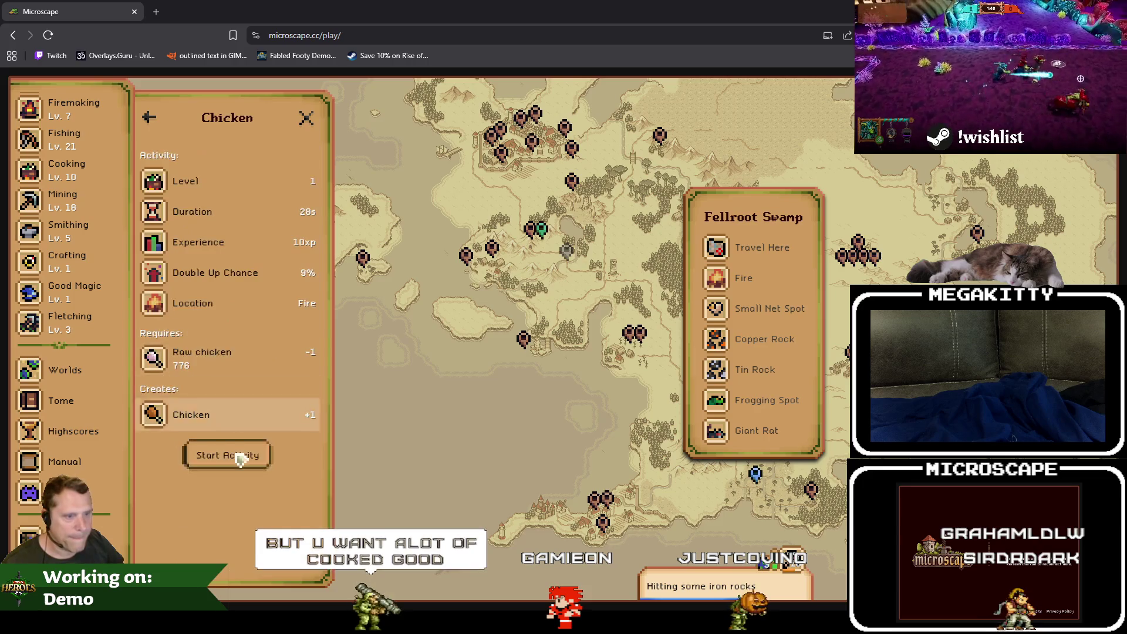
left_click(231, 456)
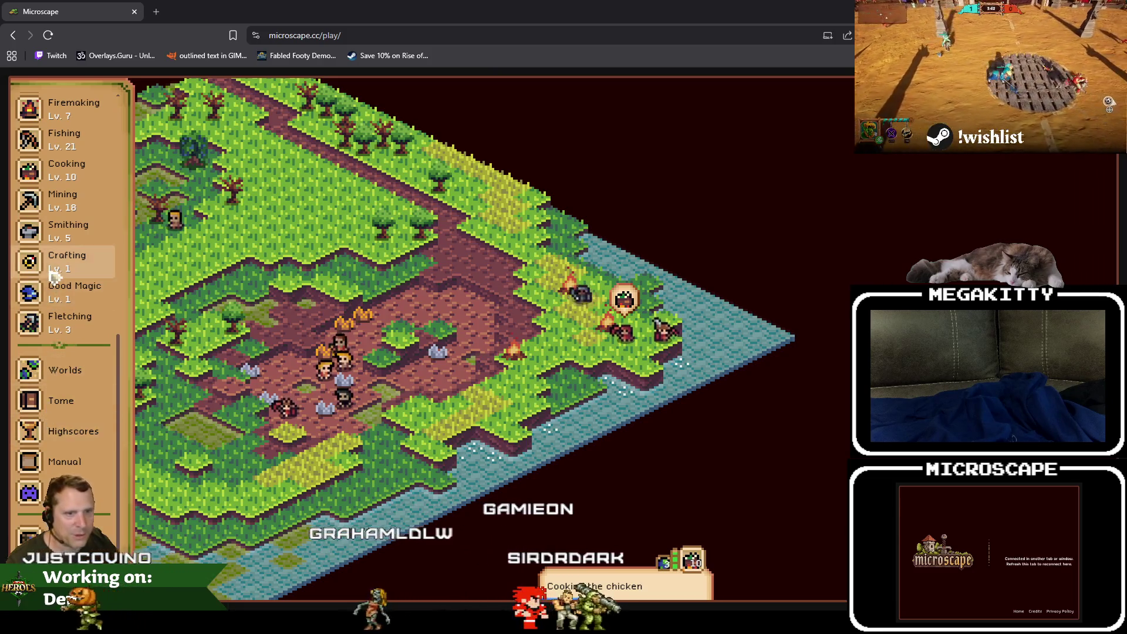
scroll(50, 265, "up", 3)
scroll(62, 299, "up", 2)
scroll(70, 394, "up", 3)
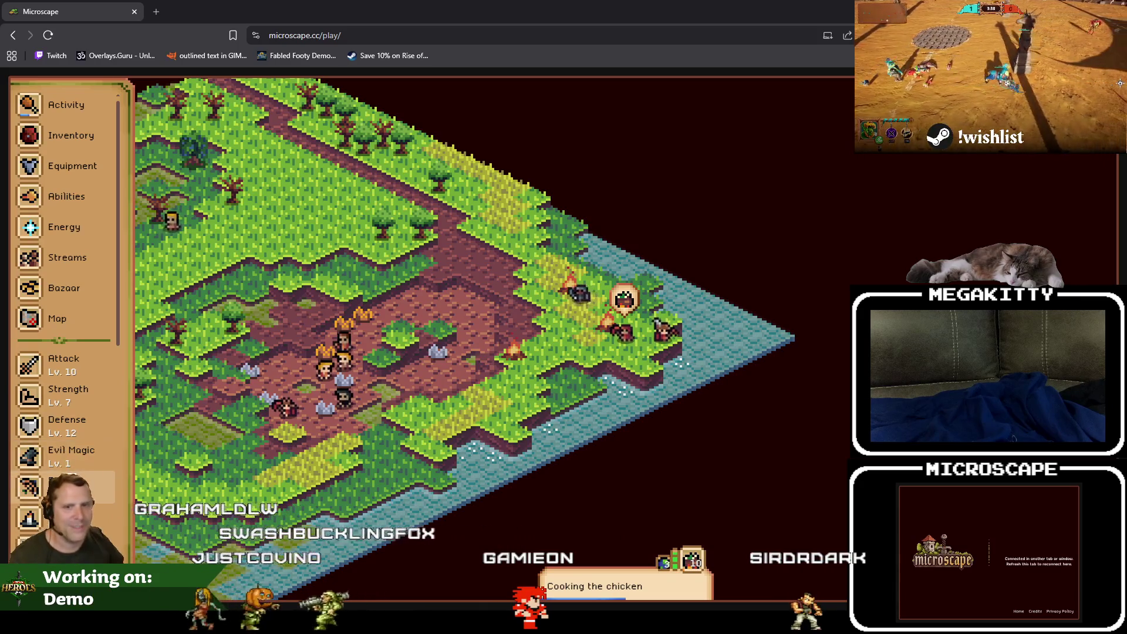
scroll(78, 348, "up", 1)
scroll(82, 324, "down", 3)
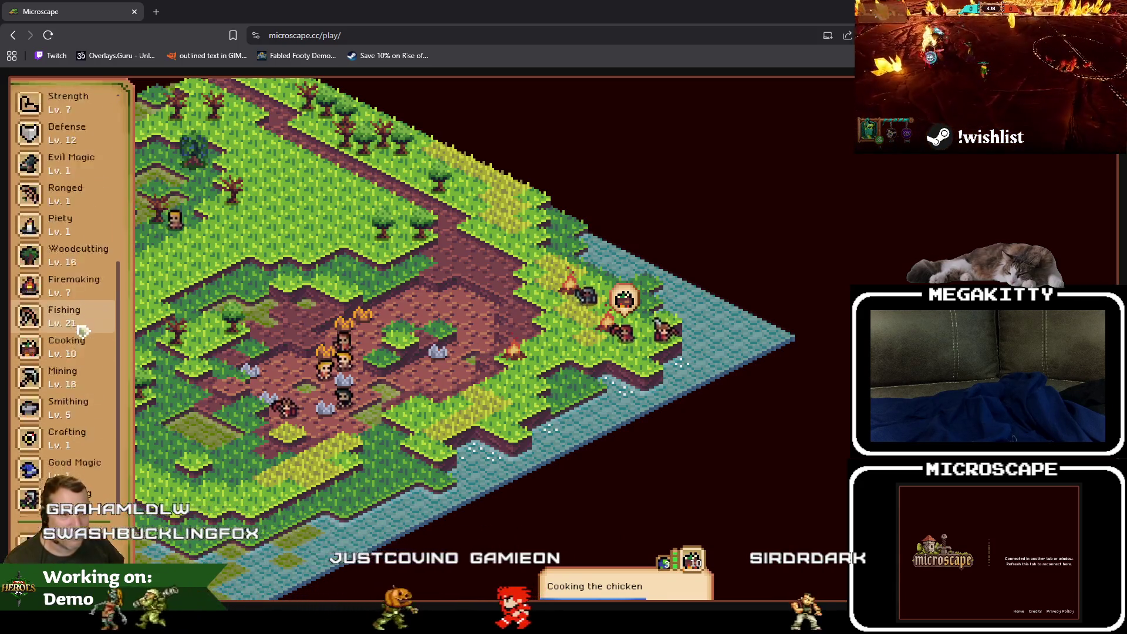
scroll(82, 325, "down", 2)
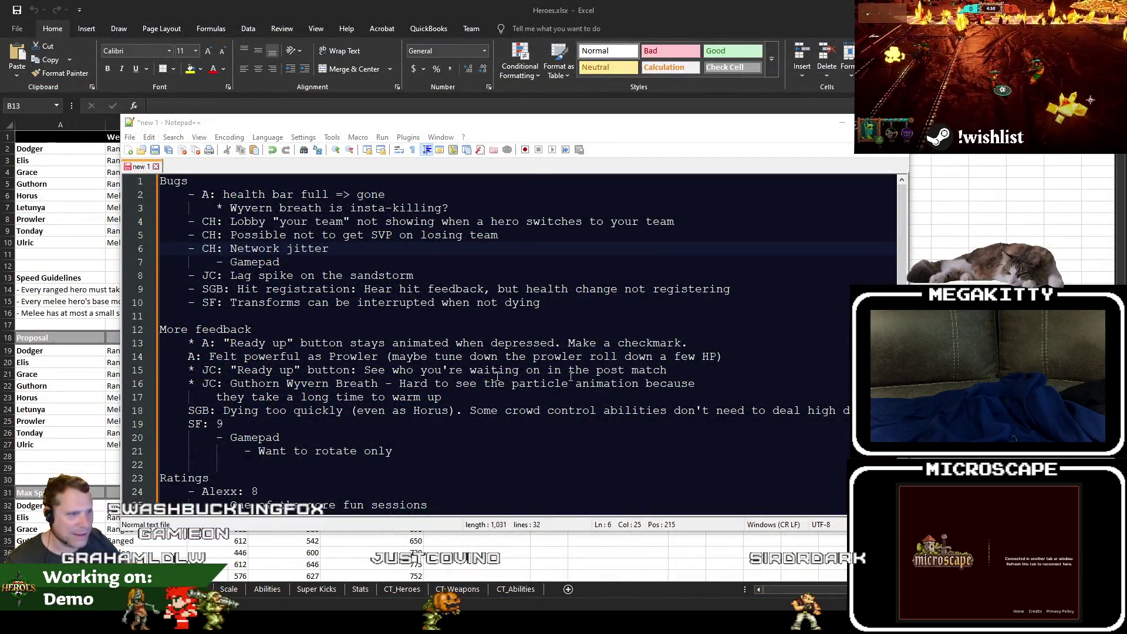
left_click(494, 370)
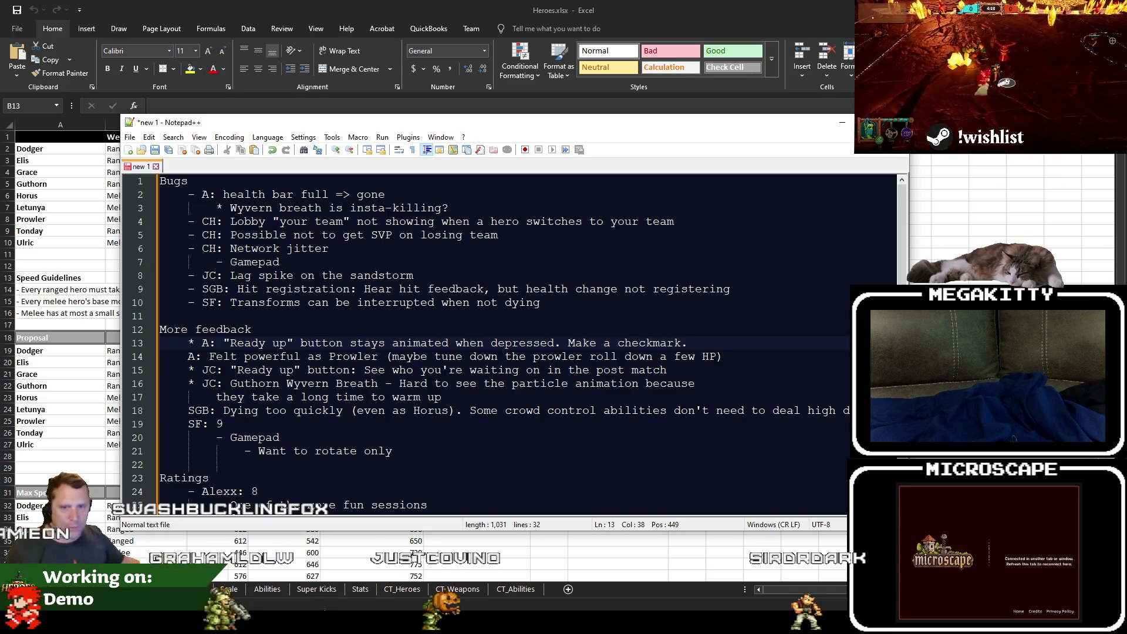